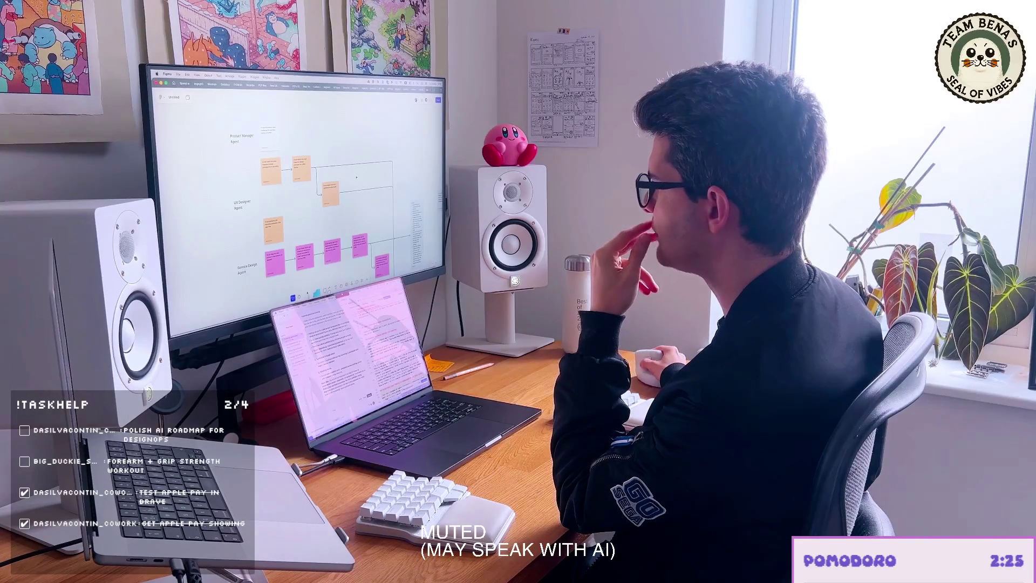
# Step: Pan the board down to the UI Designer, UX Engineer and User Testing agent rows
pyautogui.moveTo(365, 175); pyautogui.dragTo(350, 169)
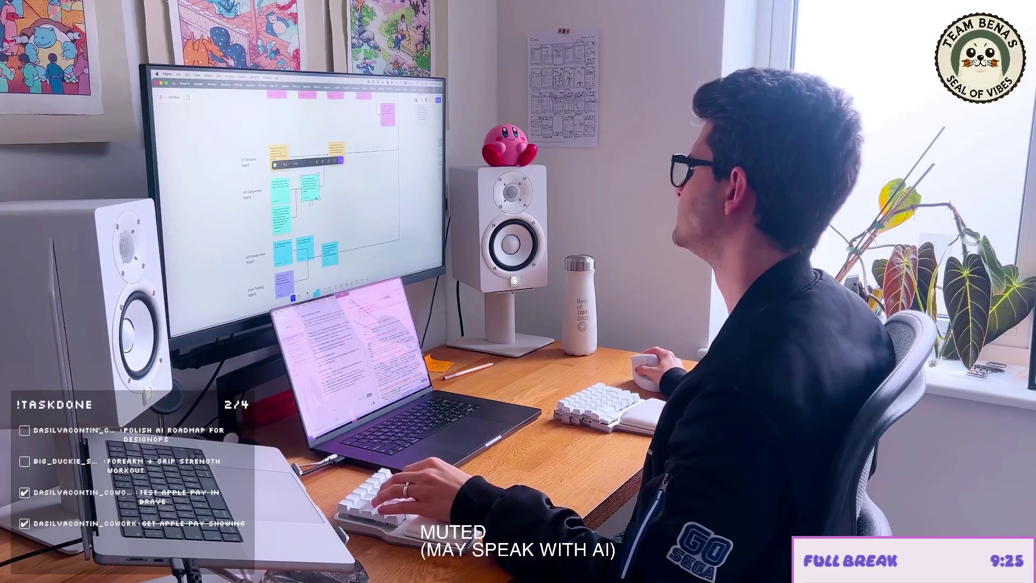
# Step: Duplicate a teal sticky note to extend the upper teal agent row
pyautogui.hotkey('ctrl', 'd')
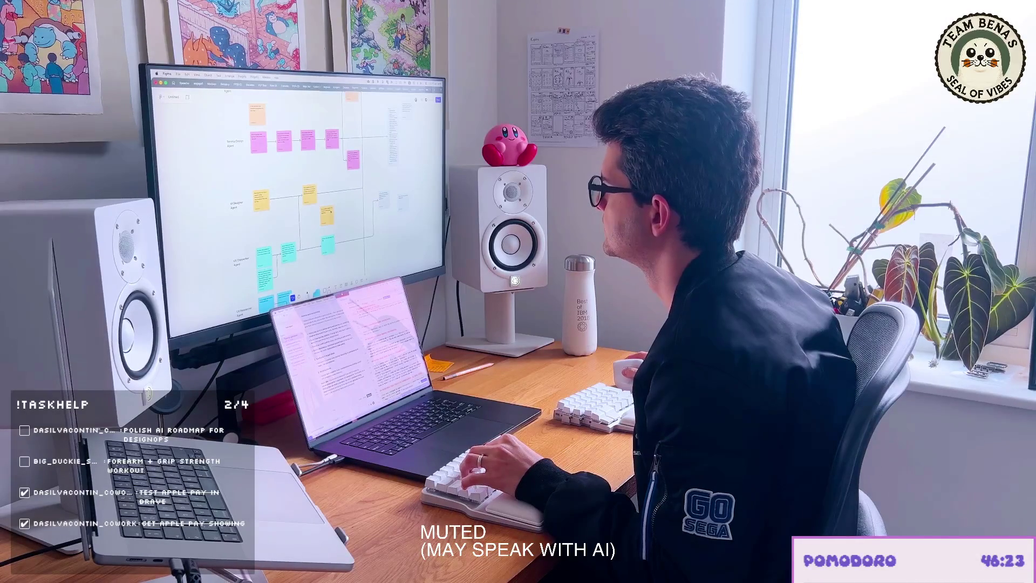
pyautogui.click(326, 214)
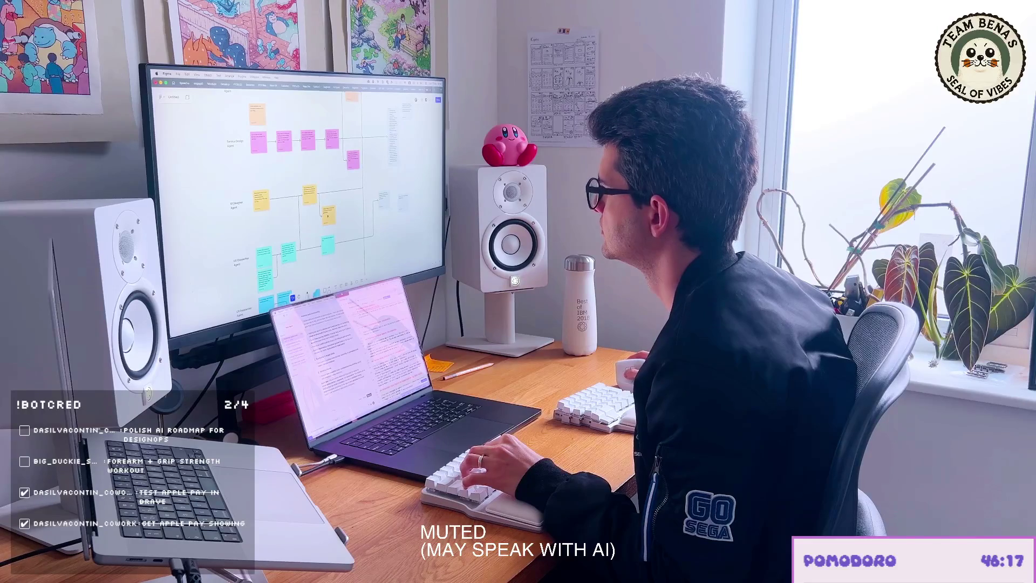
pyautogui.click(334, 215)
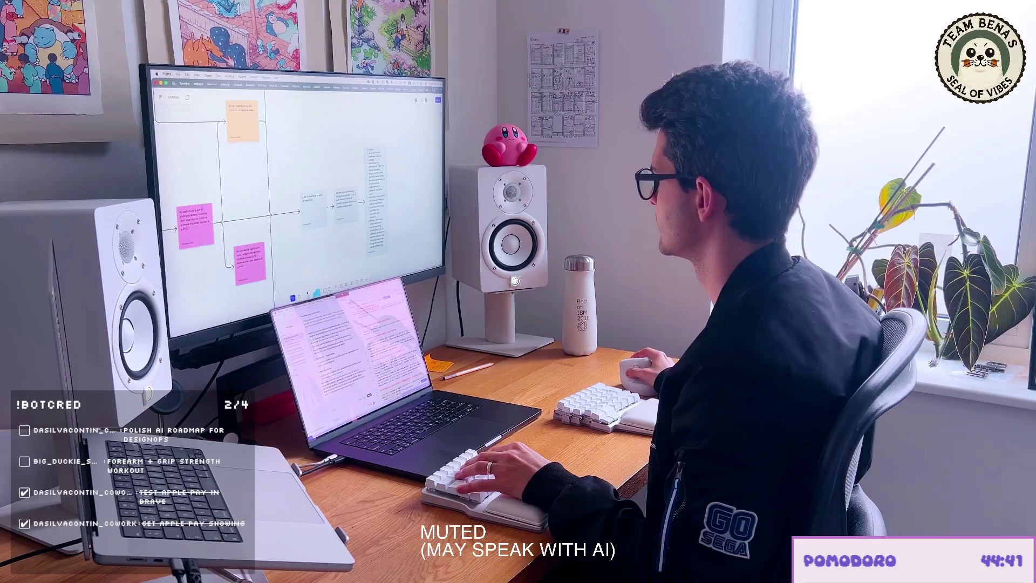
pyautogui.scroll(-3, 296, 194)
pyautogui.scroll(-3, 295, 195)
pyautogui.scroll(-2, 296, 195)
pyautogui.scroll(-2, 295, 194)
pyautogui.scroll(3, 340, 178)
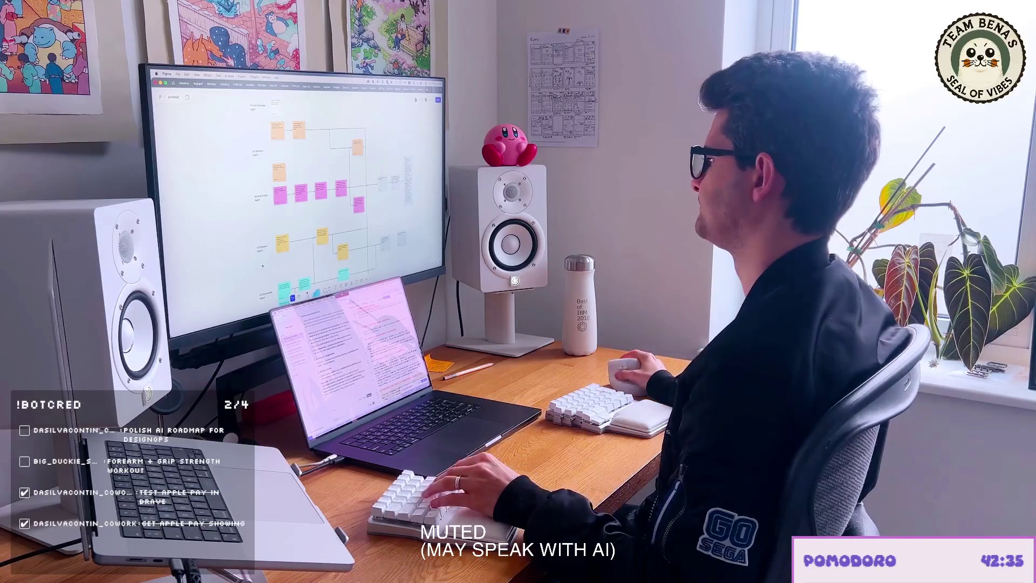
pyautogui.scroll(3, 296, 179)
pyautogui.scroll(2, 324, 202)
# Step: Select a yellow UI Designer Agent sticky and clear part of its text for rewording
pyautogui.click(327, 231)
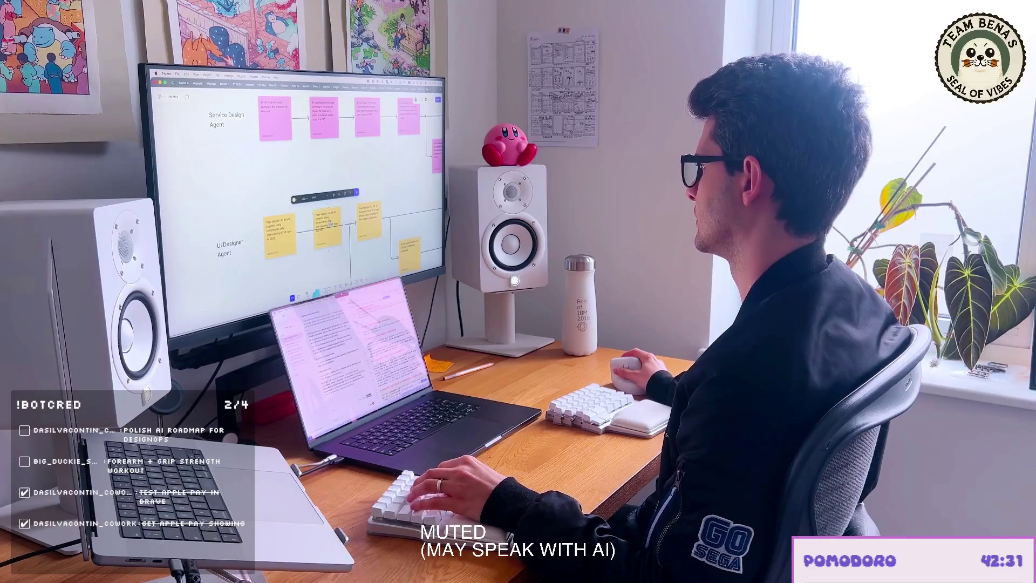
pyautogui.press('Return')
pyautogui.write('design')
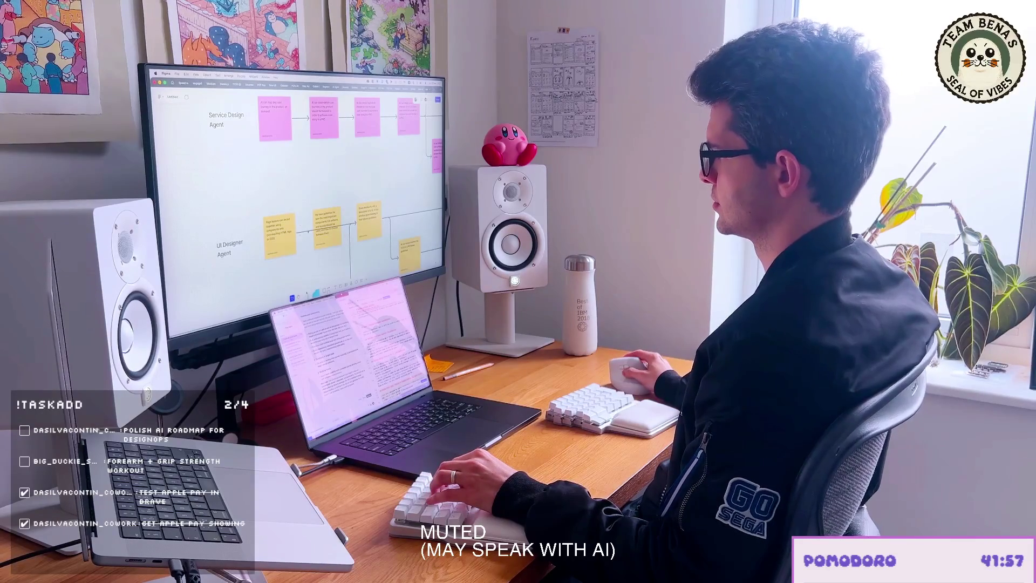
pyautogui.scroll(-3, 295, 186)
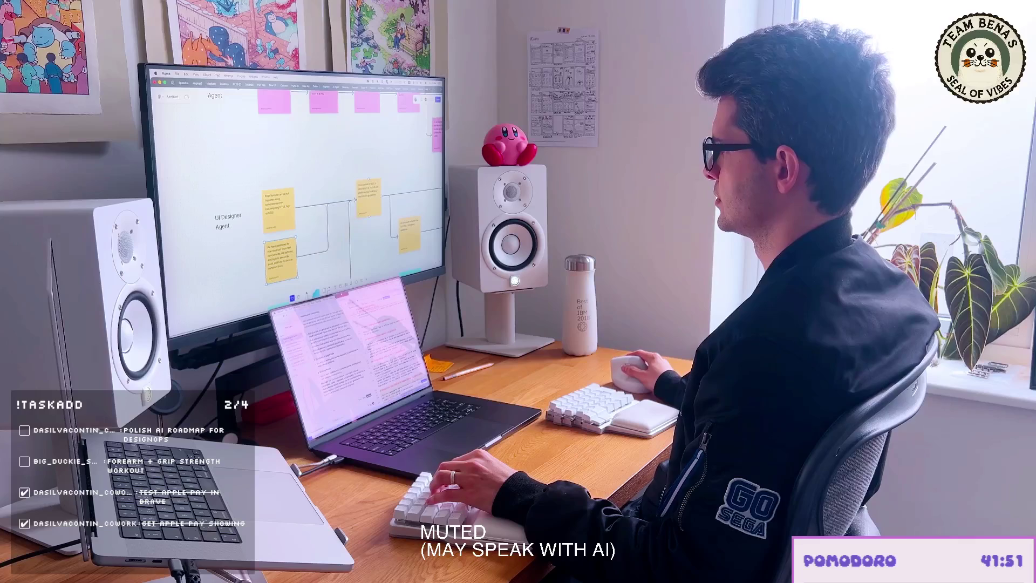
pyautogui.scroll(2, 324, 186)
pyautogui.scroll(-3, 308, 186)
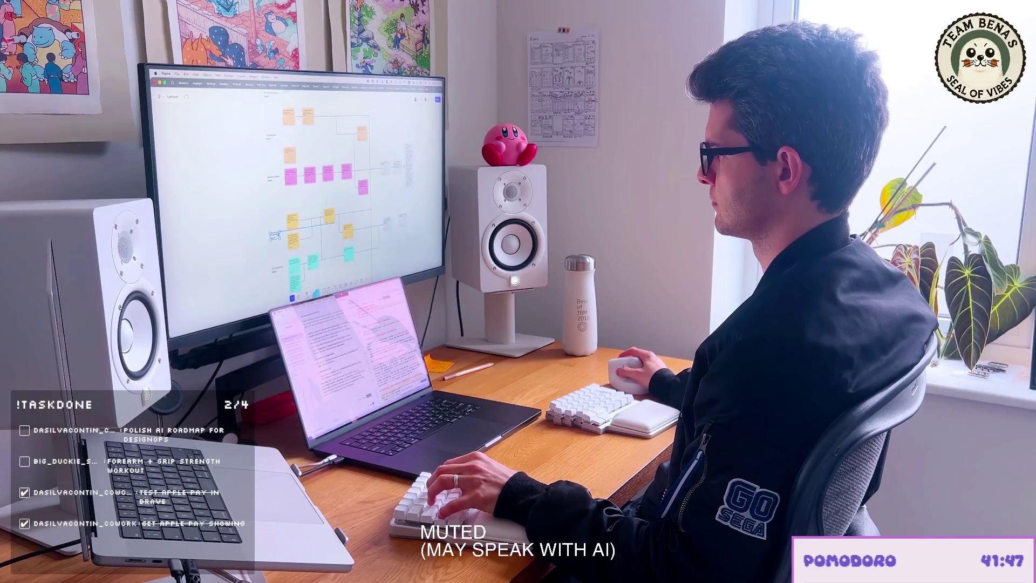
pyautogui.scroll(5, 279, 219)
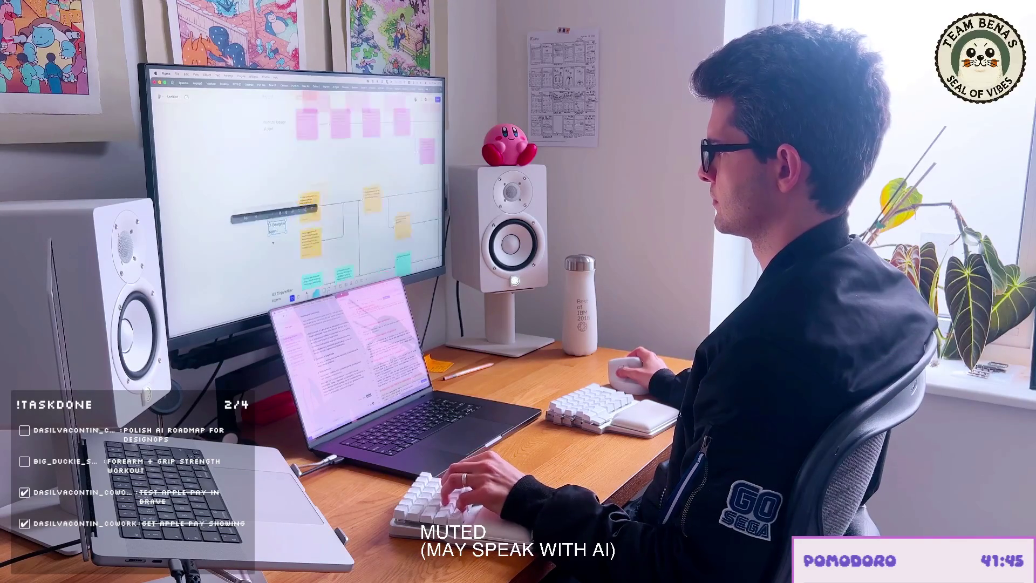
# Step: Leave the UI Designer Agent label and add a new yellow sticky beside an existing one in that row
pyautogui.press('Escape')
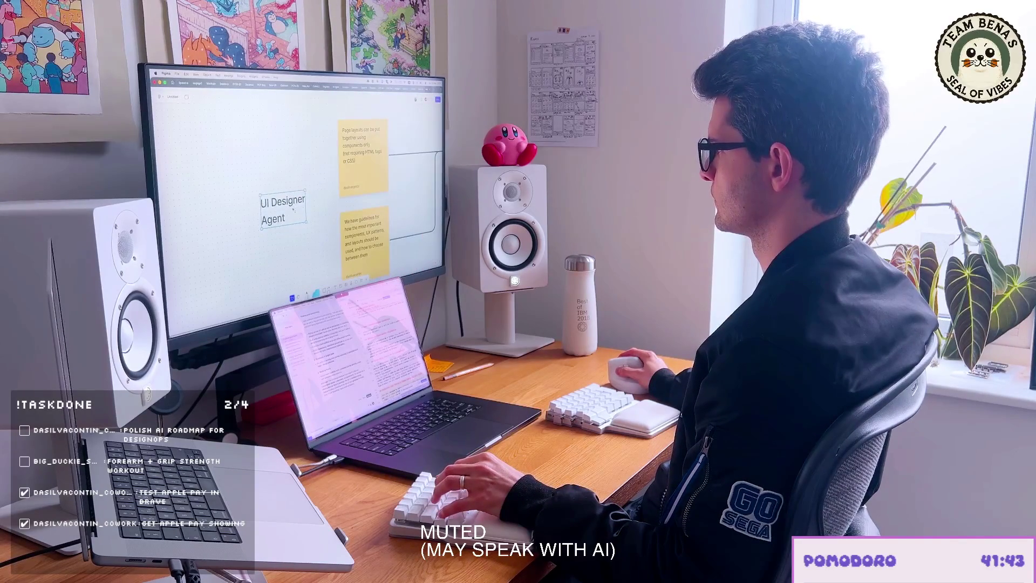
pyautogui.press('Escape')
pyautogui.scroll(-3, 293, 208)
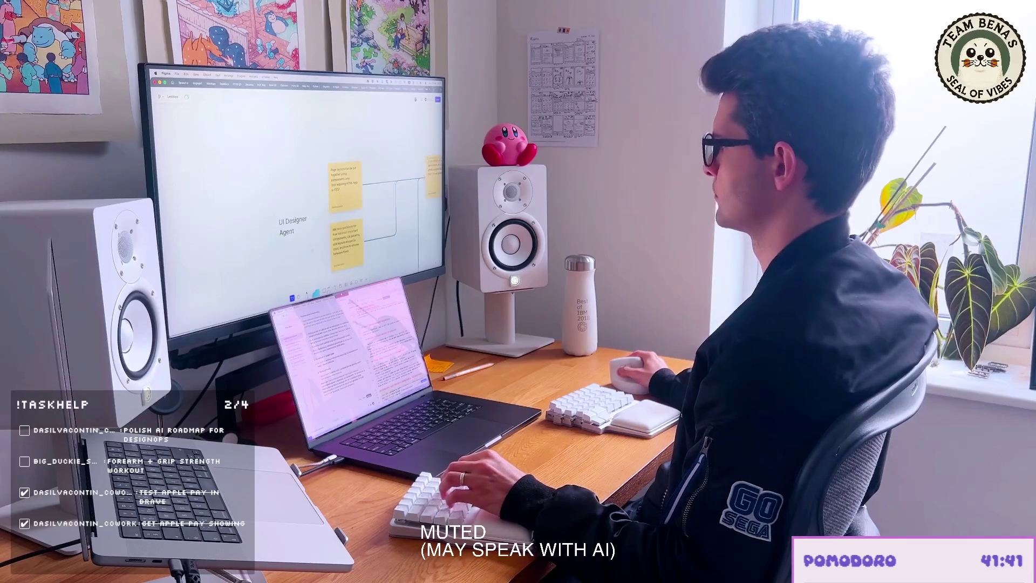
pyautogui.hscroll(3, 295, 194)
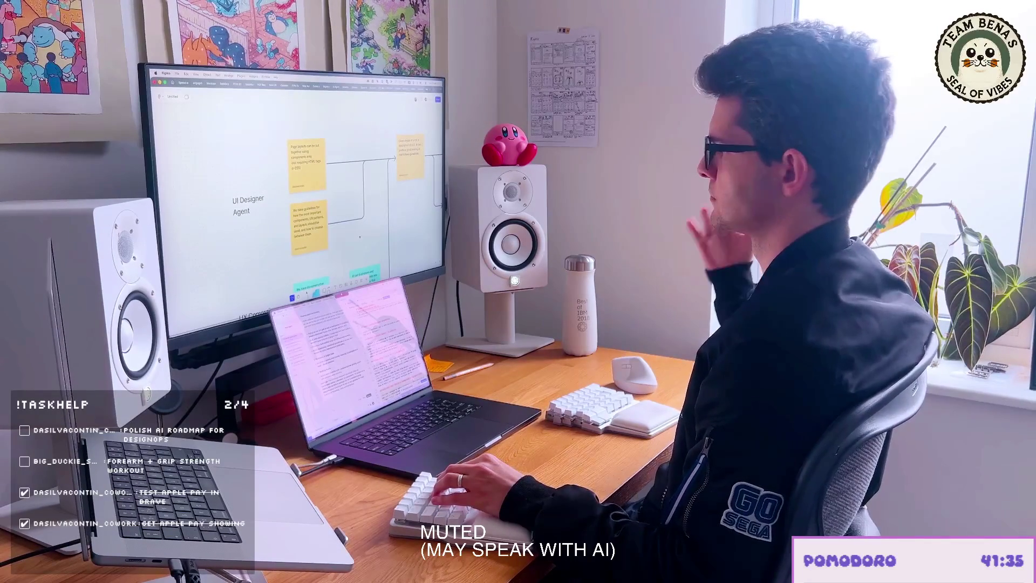
pyautogui.hscroll(3, 296, 194)
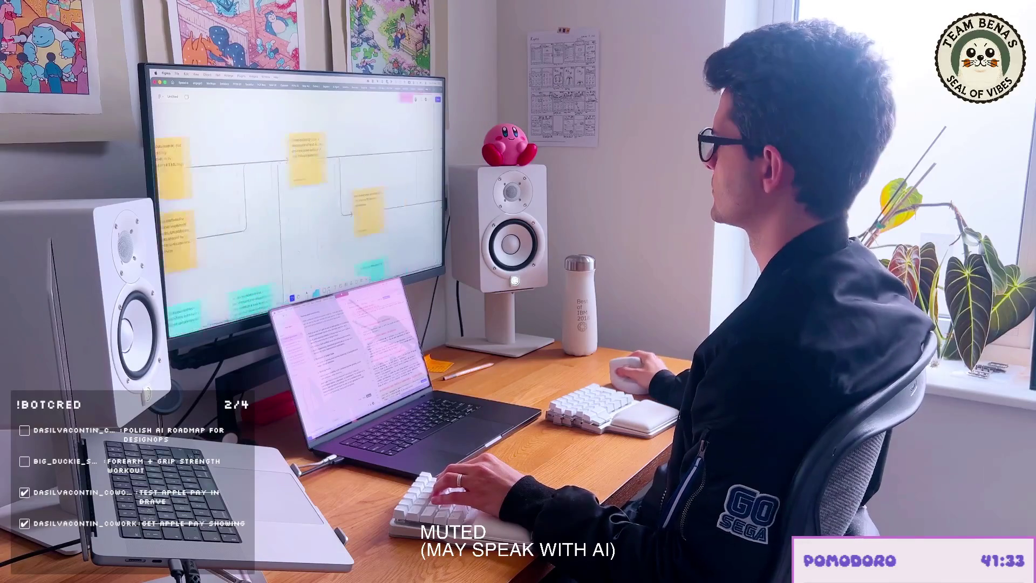
pyautogui.scroll(3, 299, 222)
pyautogui.click(193, 226)
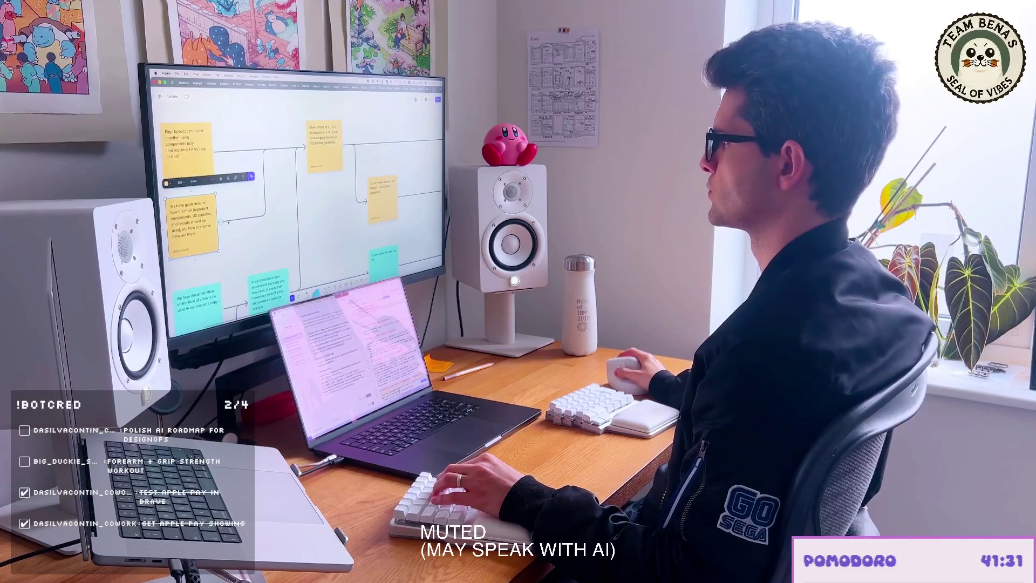
pyautogui.click(255, 217)
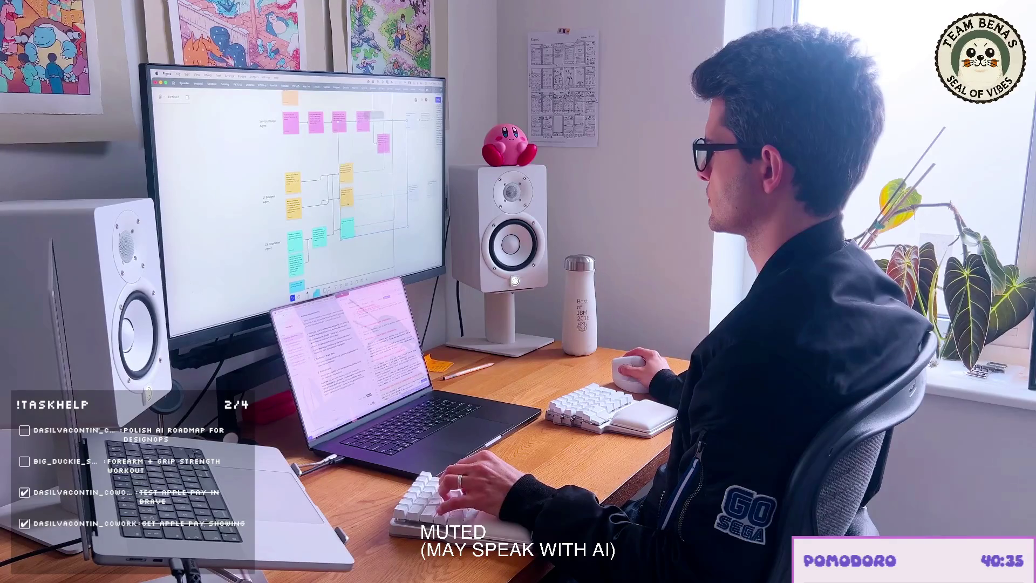
# Step: Place two cyan sticky notes below the yellow notes via the context menu
pyautogui.moveTo(356, 200); pyautogui.dragTo(346, 200)
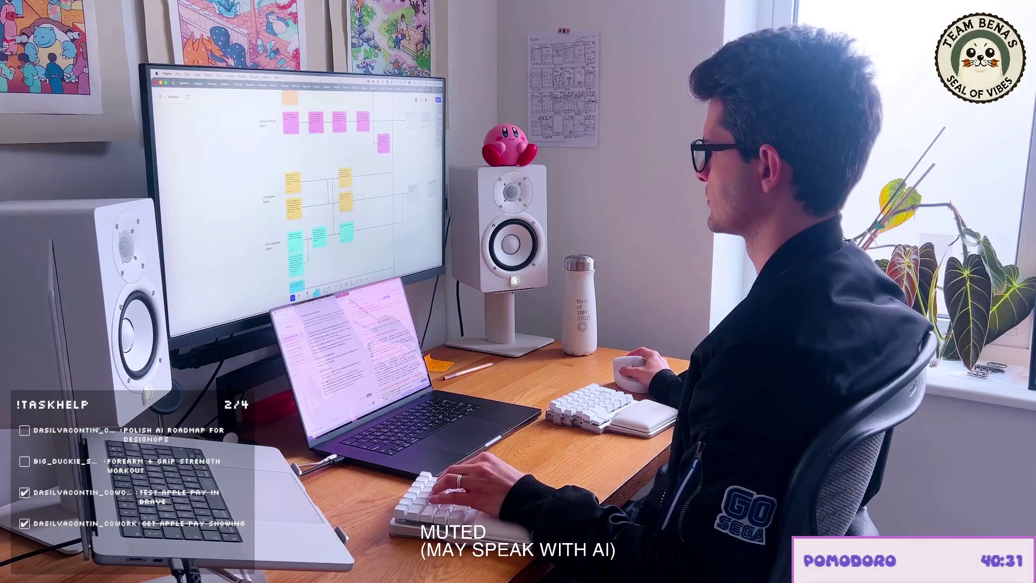
pyautogui.scroll(-3, 300, 186)
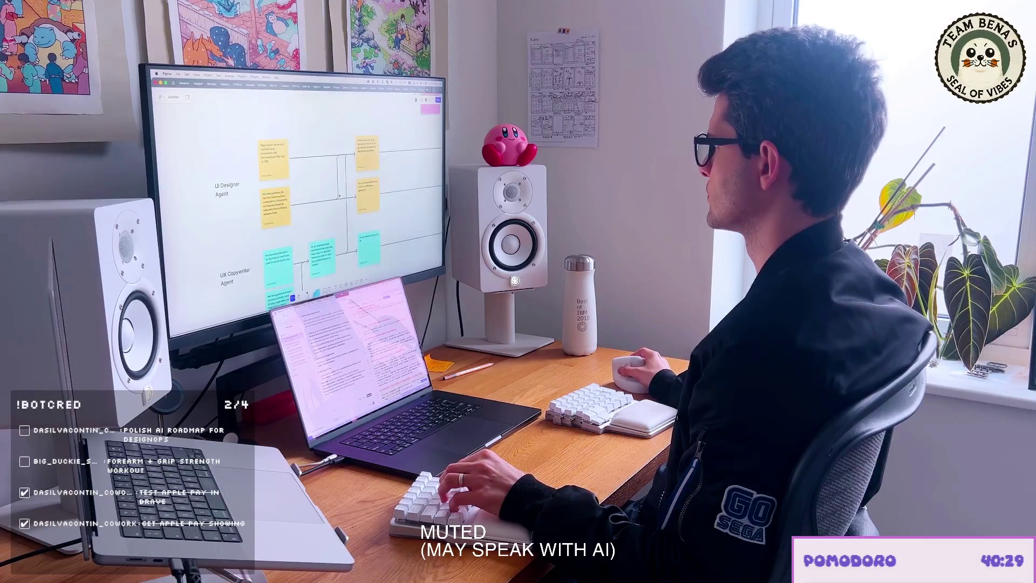
pyautogui.scroll(3, 299, 186)
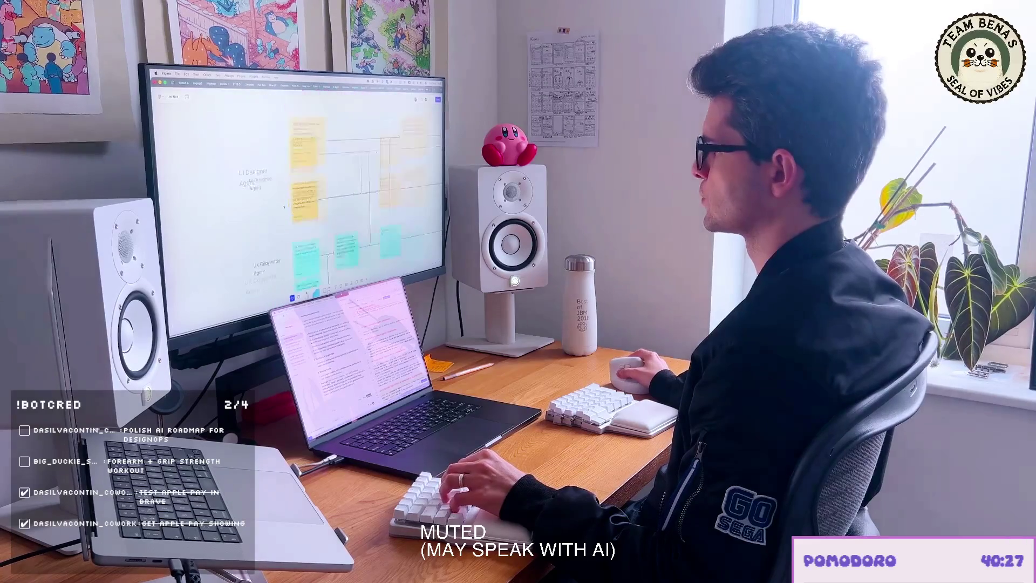
pyautogui.scroll(3, 299, 186)
pyautogui.rightClick(290, 224)
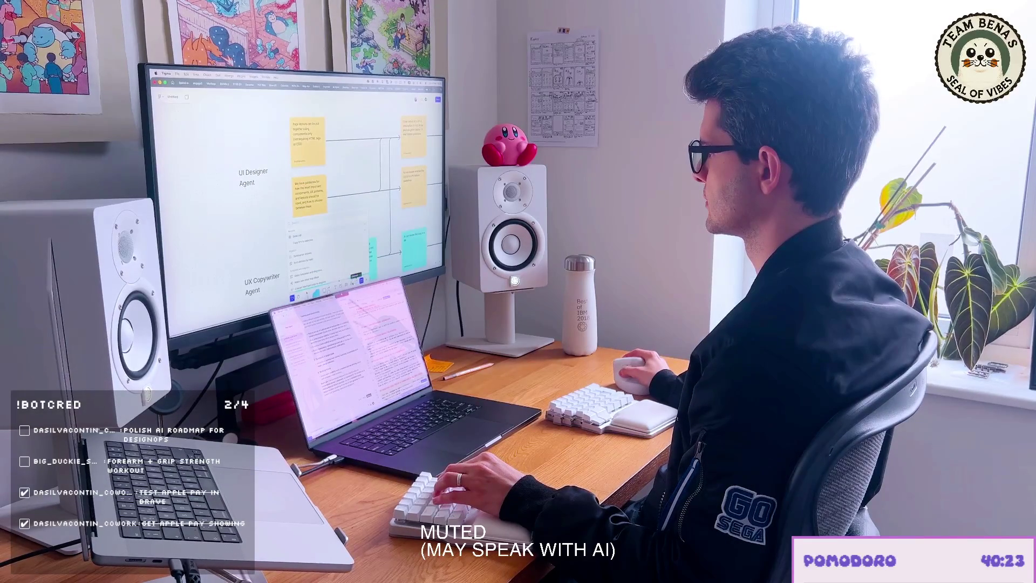
pyautogui.click(304, 241)
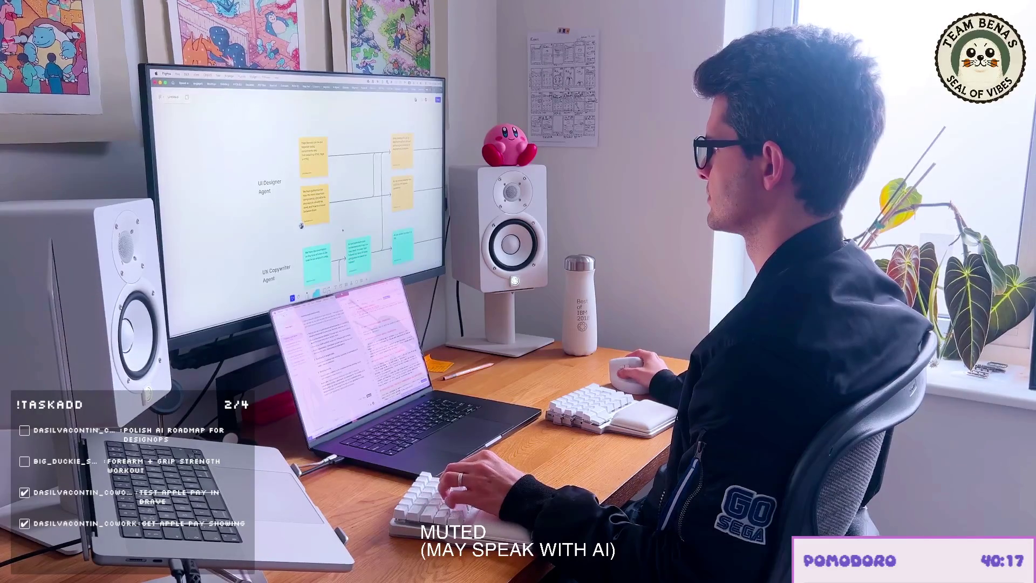
pyautogui.scroll(-3, 346, 223)
pyautogui.scroll(-2, 323, 194)
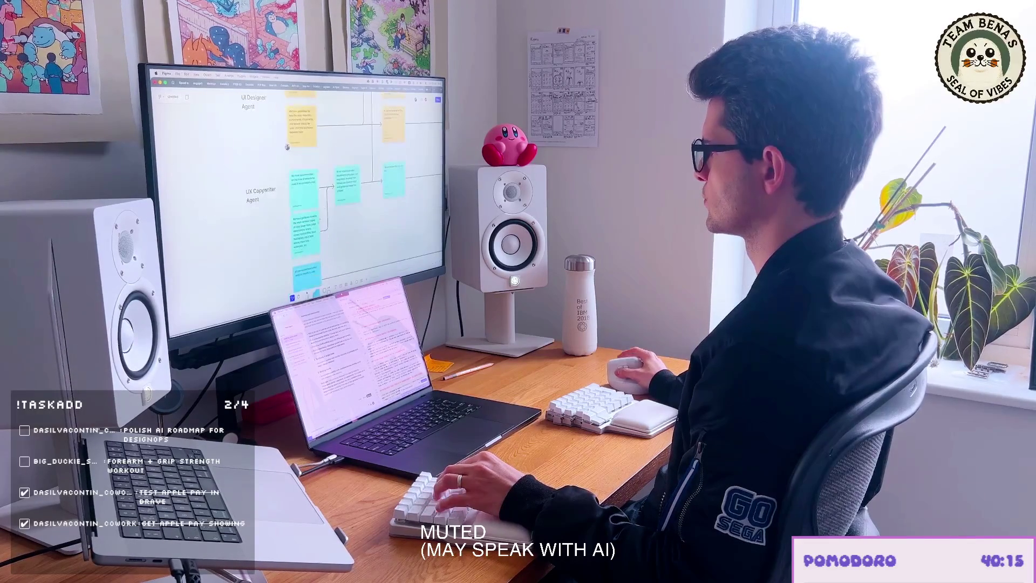
pyautogui.scroll(-2, 324, 195)
pyautogui.scroll(-2, 325, 195)
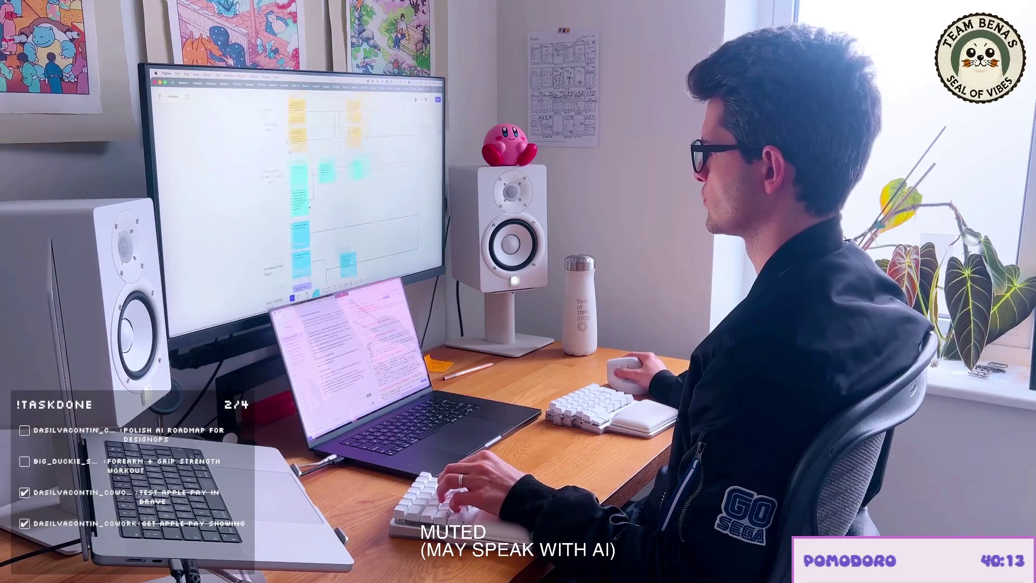
pyautogui.scroll(-2, 324, 195)
# Step: Make the vertical line beside the UI Designer Agent stickies yellow
pyautogui.click(265, 213)
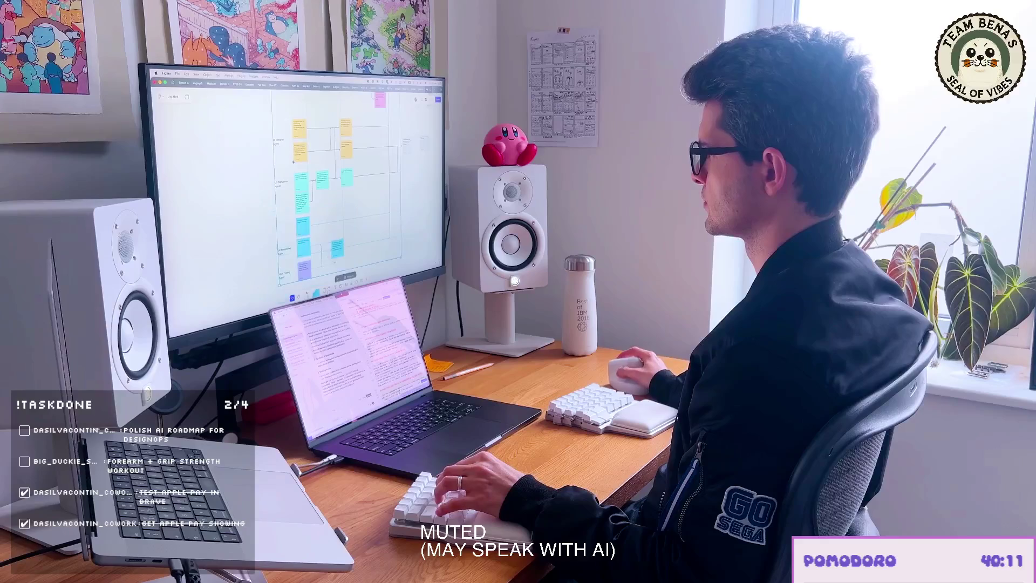
pyautogui.press('Escape')
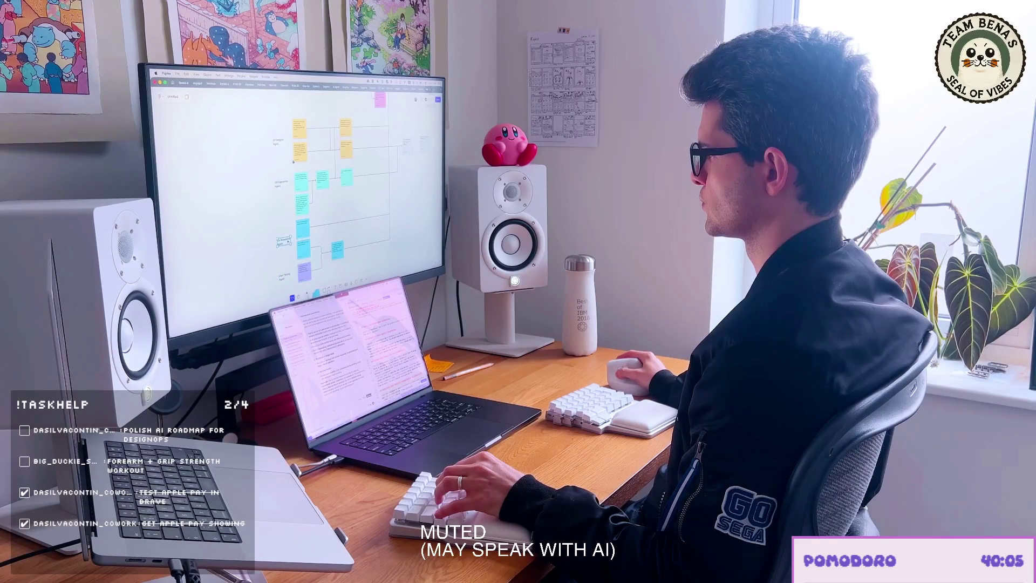
pyautogui.scroll(2, 293, 162)
pyautogui.scroll(2, 308, 195)
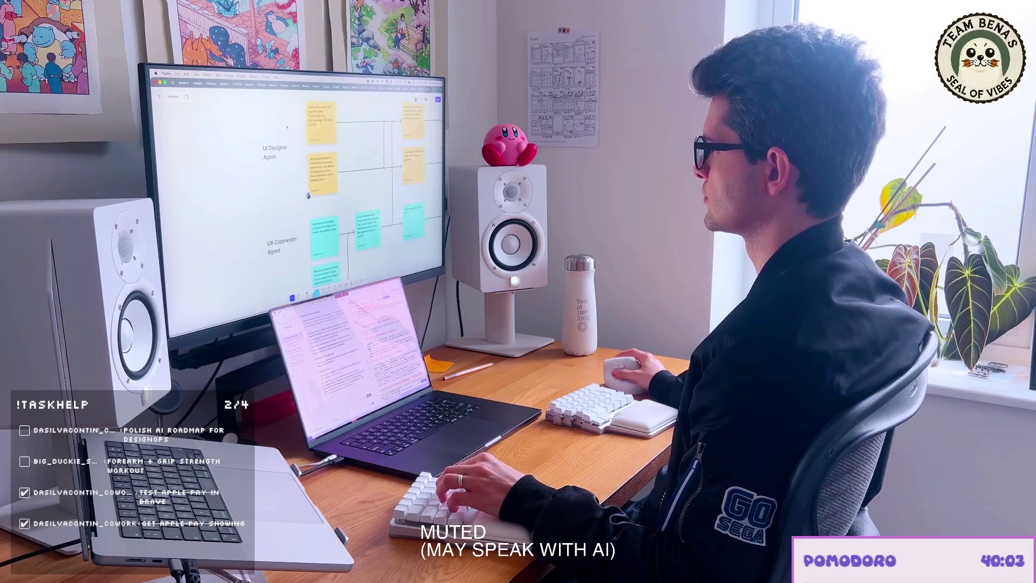
pyautogui.scroll(2, 309, 194)
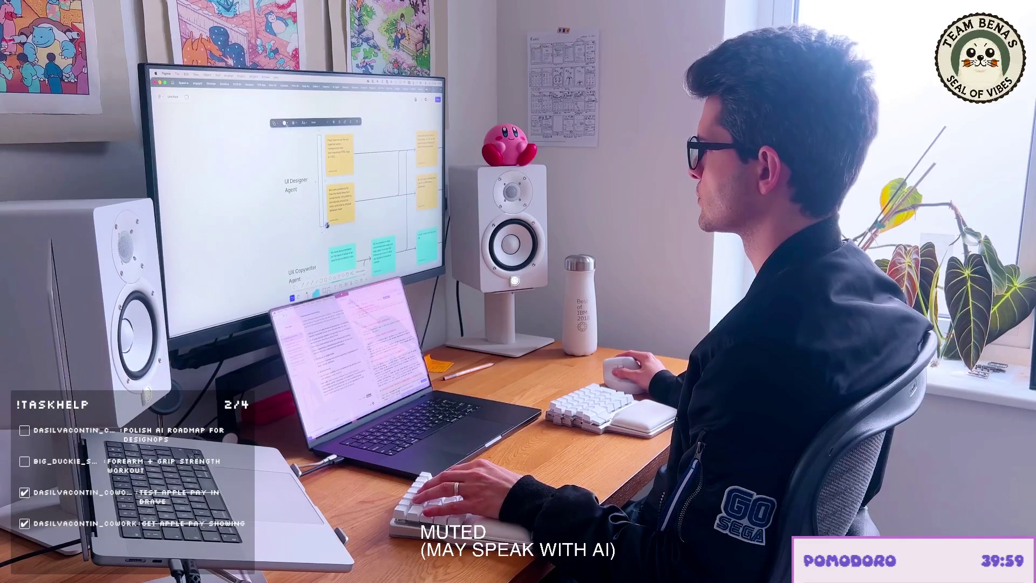
pyautogui.click(284, 123)
pyautogui.click(280, 144)
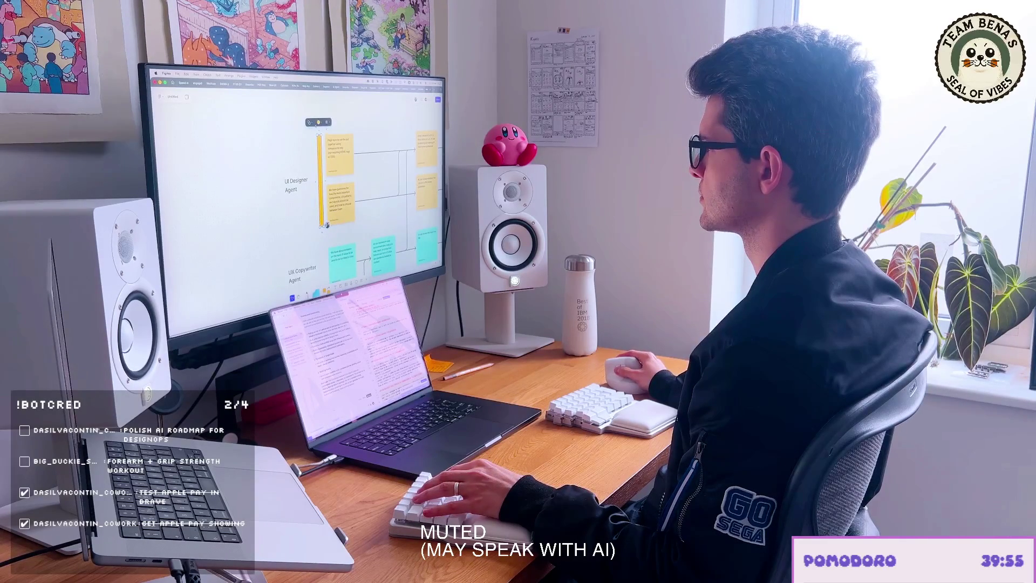
# Step: Browse the colour choices for the yellow bar without changing it
pyautogui.click(320, 123)
pyautogui.click(319, 123)
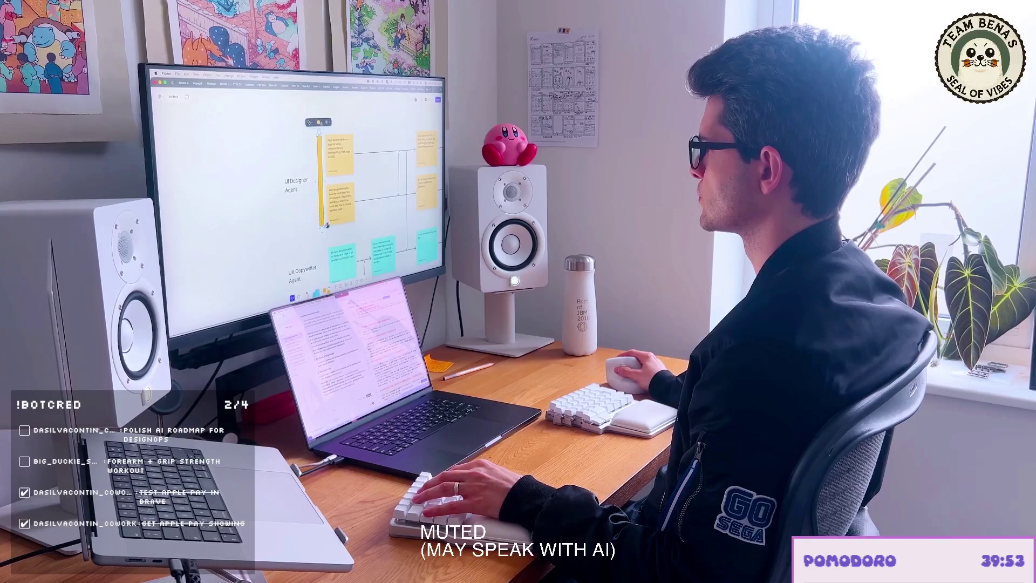
pyautogui.click(319, 124)
pyautogui.click(319, 122)
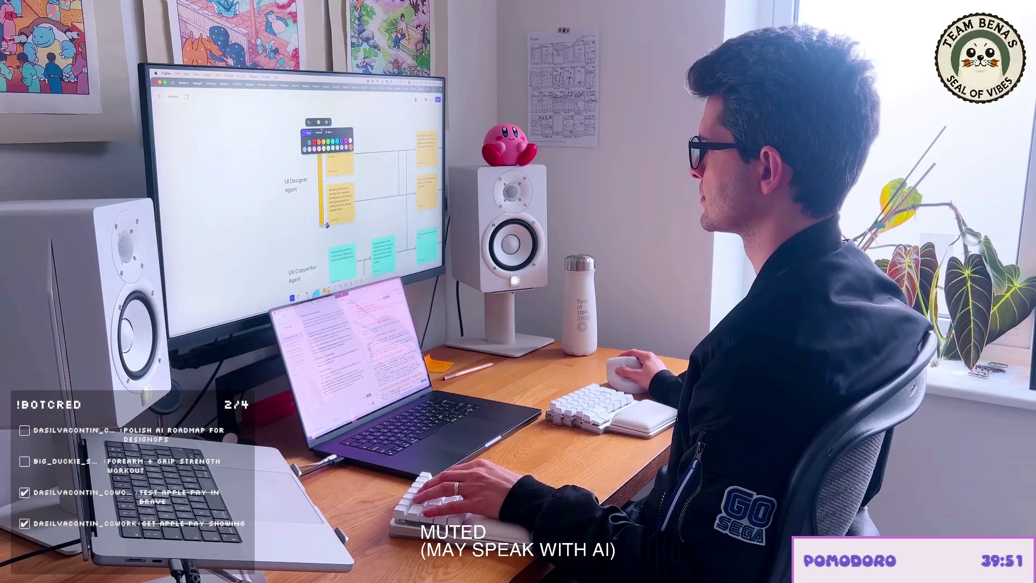
pyautogui.click(349, 114)
pyautogui.scroll(-5, 349, 187)
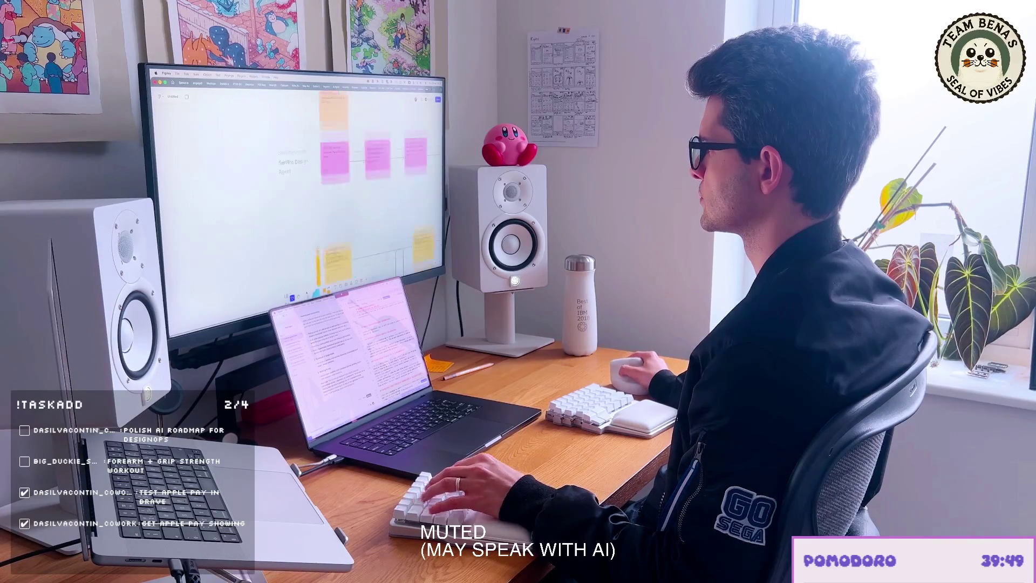
# Step: Copy the bar beside the Service Design Agent stickies and make it pink
pyautogui.moveTo(316, 162)
pyautogui.mouseDown()
pyautogui.moveTo(316, 257)
pyautogui.moveTo(316, 207)
pyautogui.mouseUp()
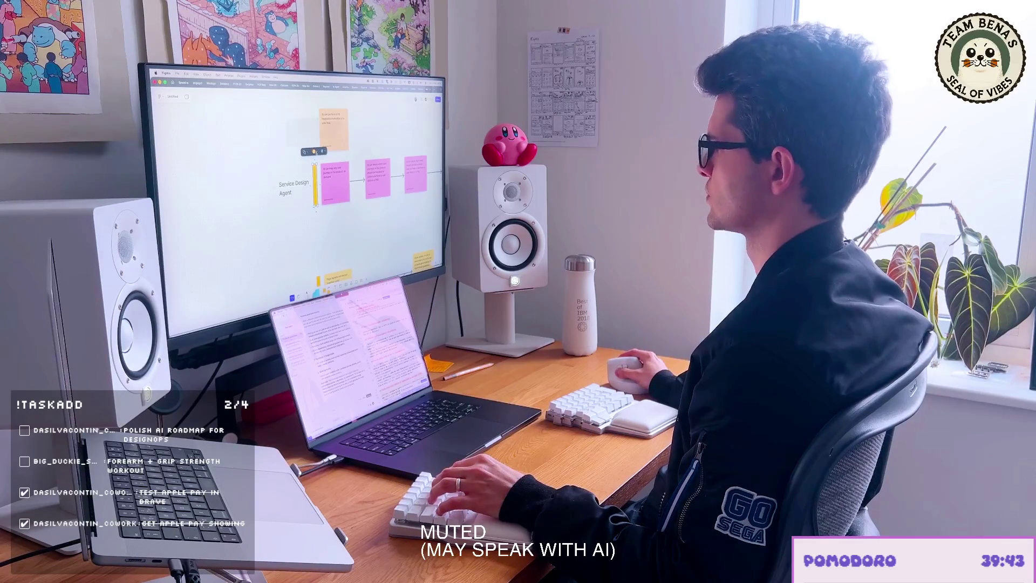
pyautogui.click(308, 152)
pyautogui.click(308, 152)
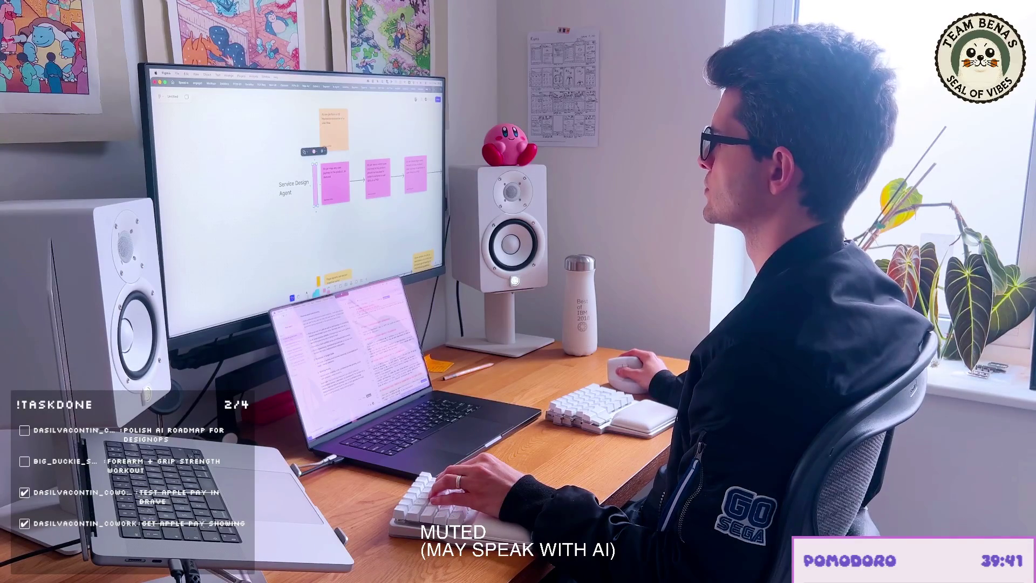
pyautogui.click(308, 152)
pyautogui.click(333, 133)
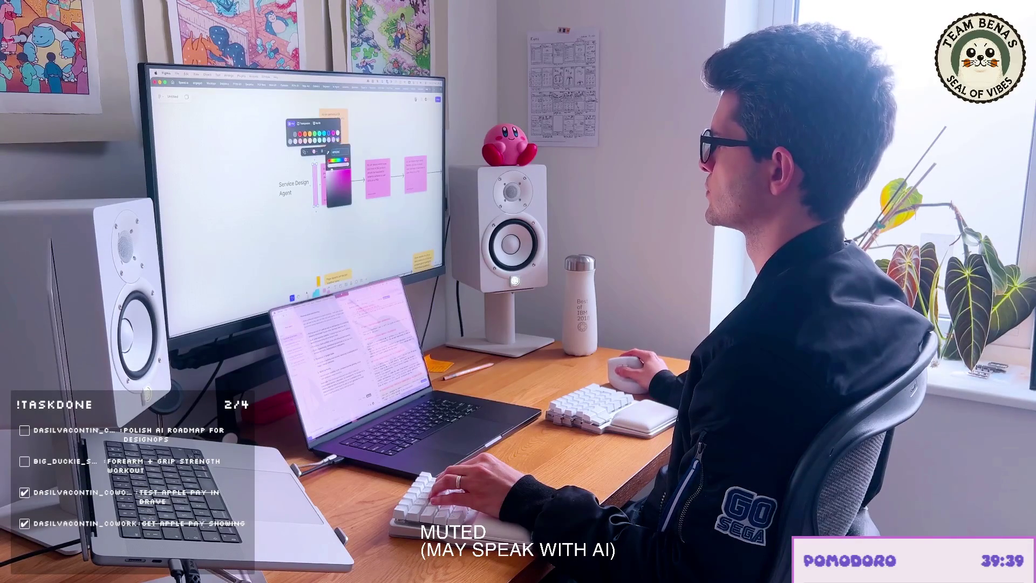
pyautogui.press('Escape')
pyautogui.scroll(-3, 295, 191)
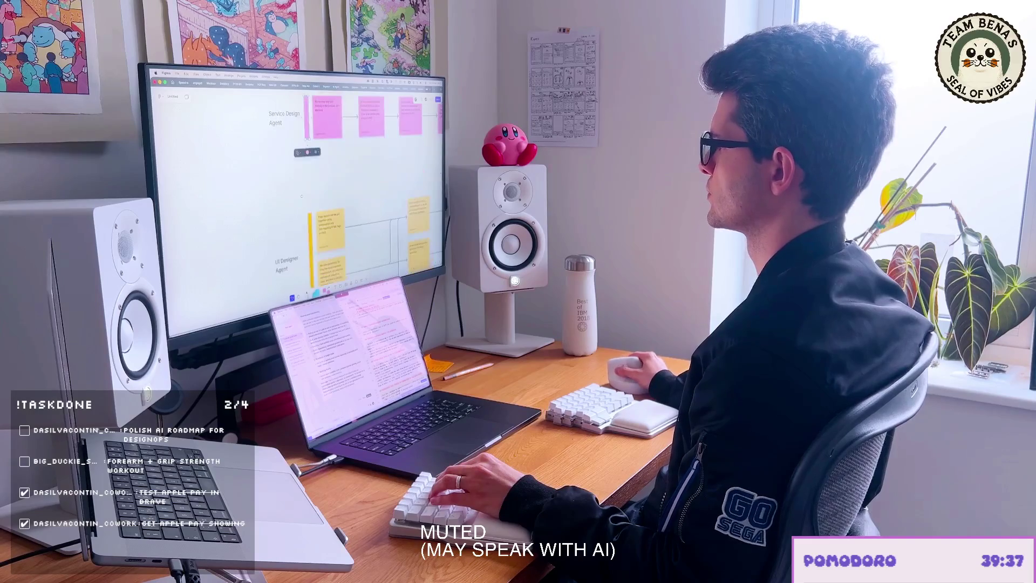
# Step: Look at the custom colour picker for the yellow bar and leave it unchanged
pyautogui.click(309, 200)
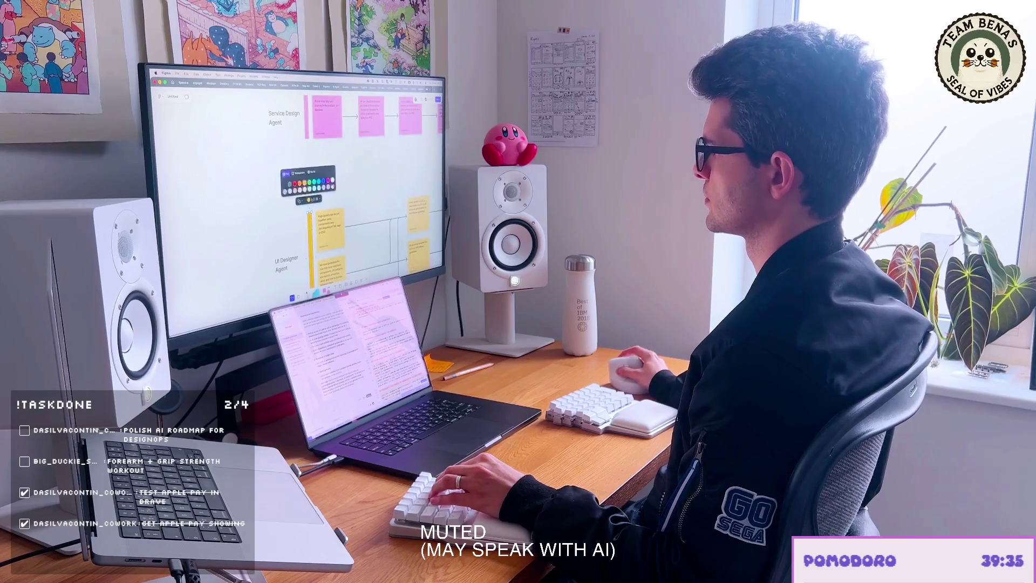
pyautogui.click(333, 186)
pyautogui.press('Escape')
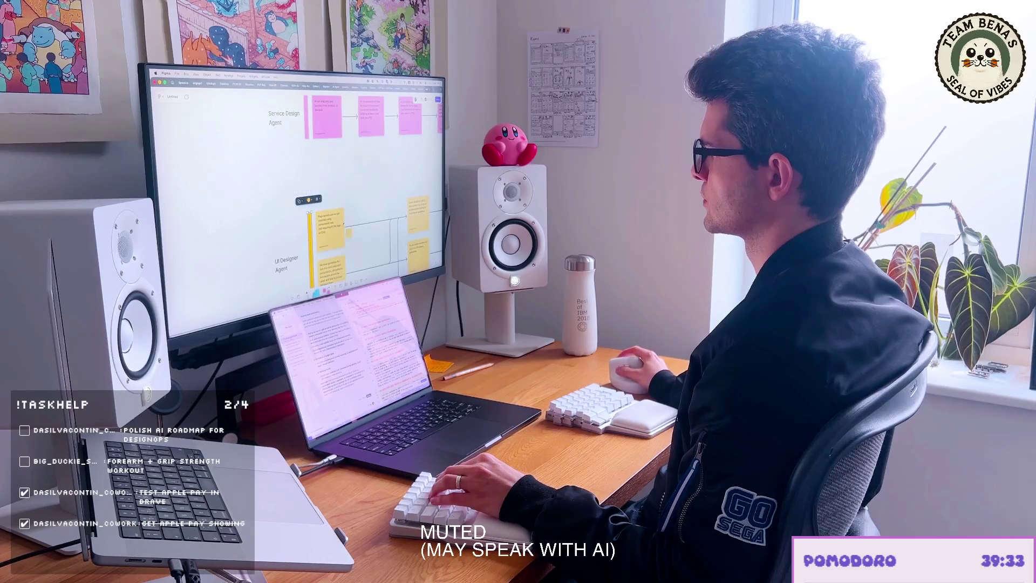
pyautogui.scroll(2, 295, 187)
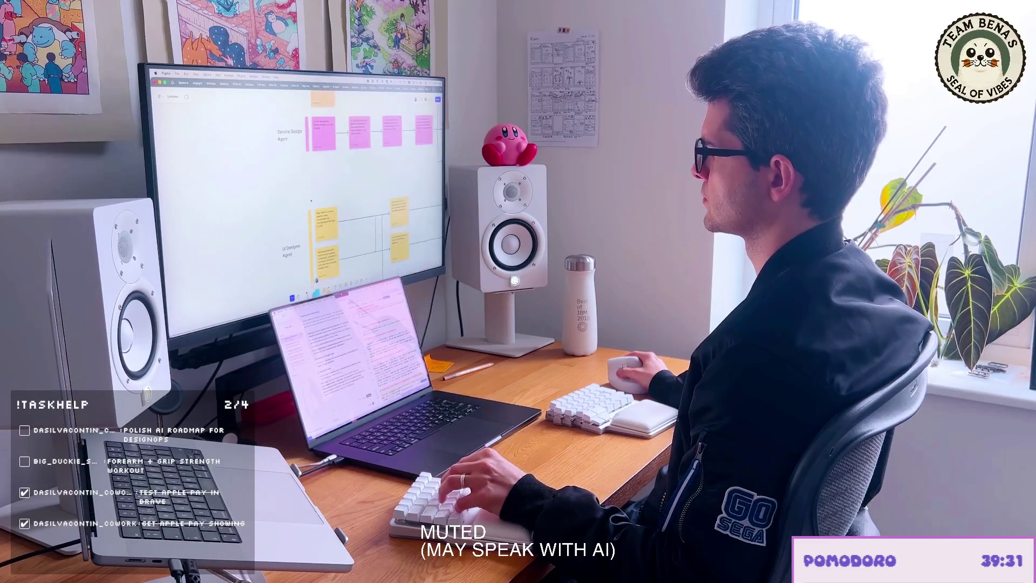
pyautogui.scroll(3, 295, 187)
pyautogui.scroll(2, 296, 186)
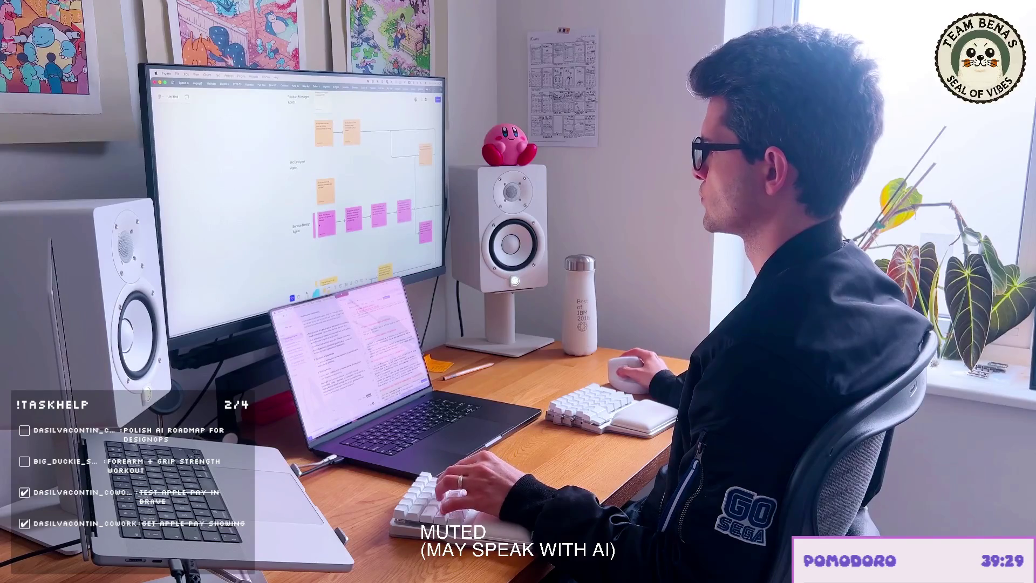
# Step: Extend the purple lane bar up beside the upper stickies and recolour it orange
pyautogui.click(324, 192)
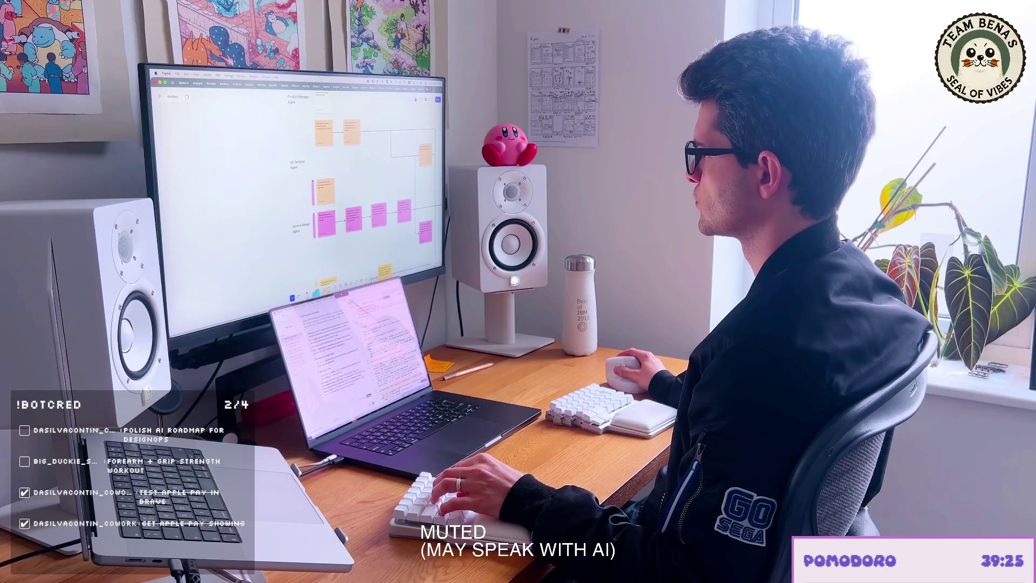
pyautogui.moveTo(313, 175); pyautogui.dragTo(313, 130)
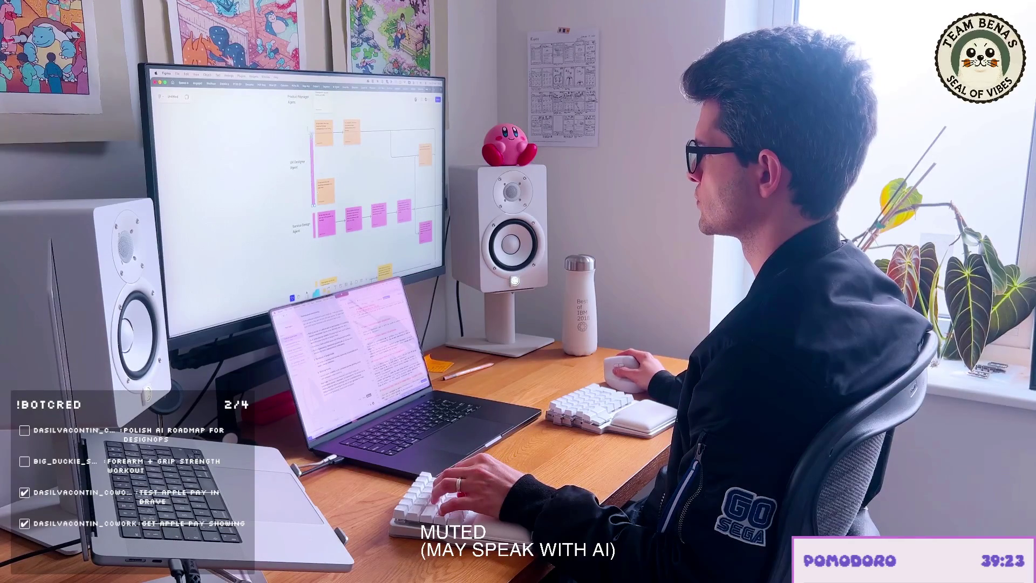
pyautogui.click(323, 133)
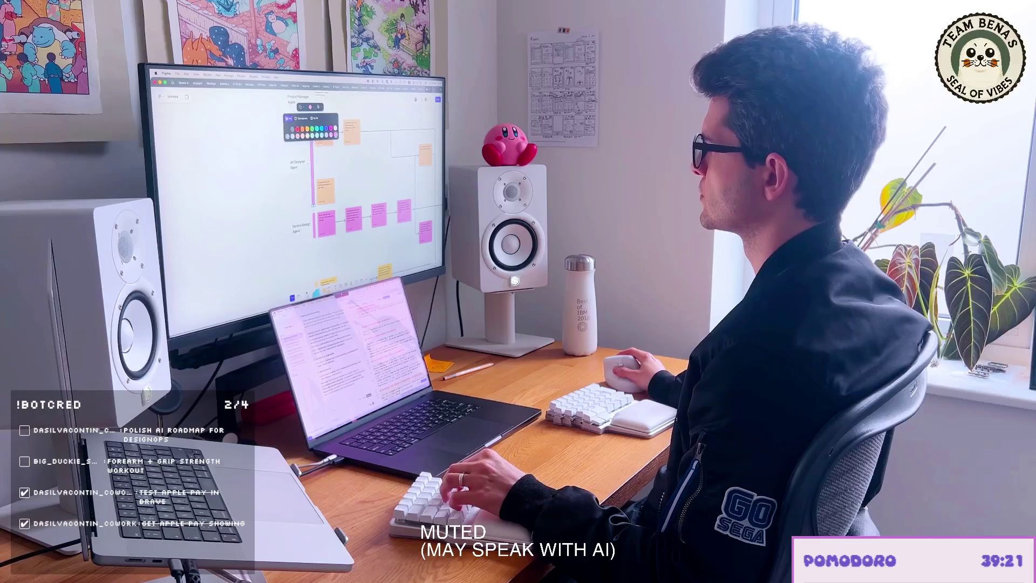
pyautogui.click(335, 135)
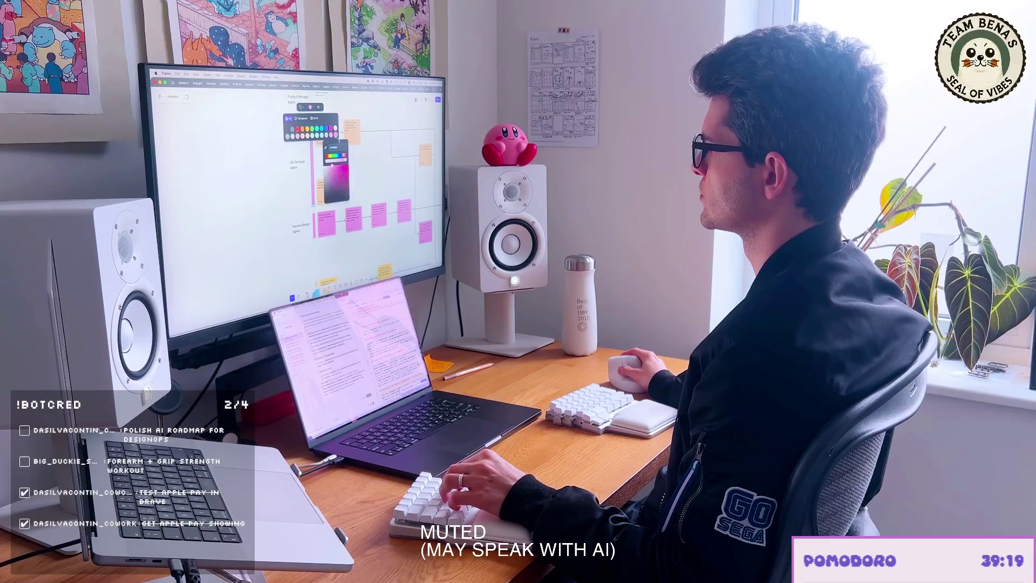
pyautogui.click(310, 107)
pyautogui.click(304, 129)
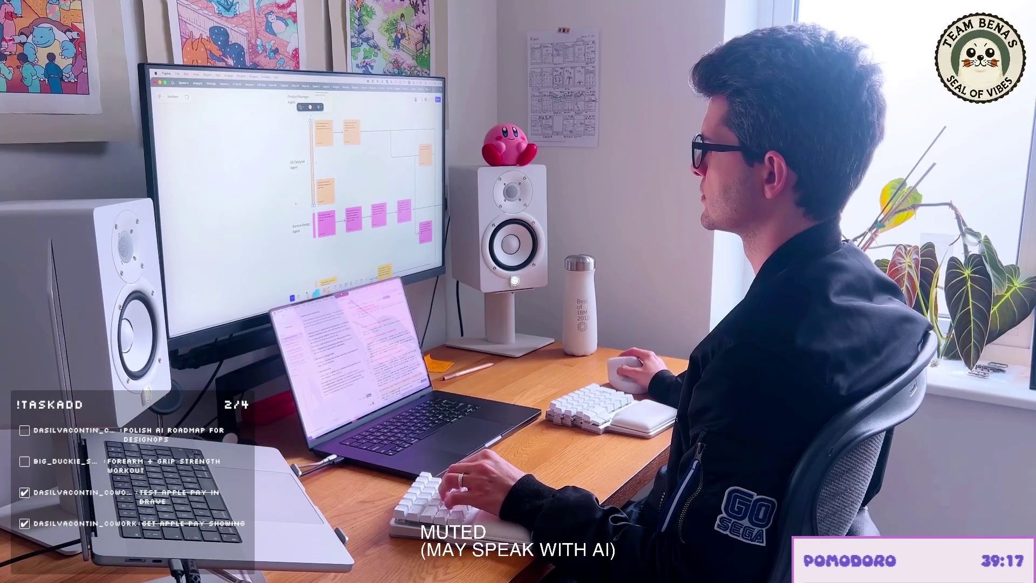
pyautogui.scroll(5, 295, 186)
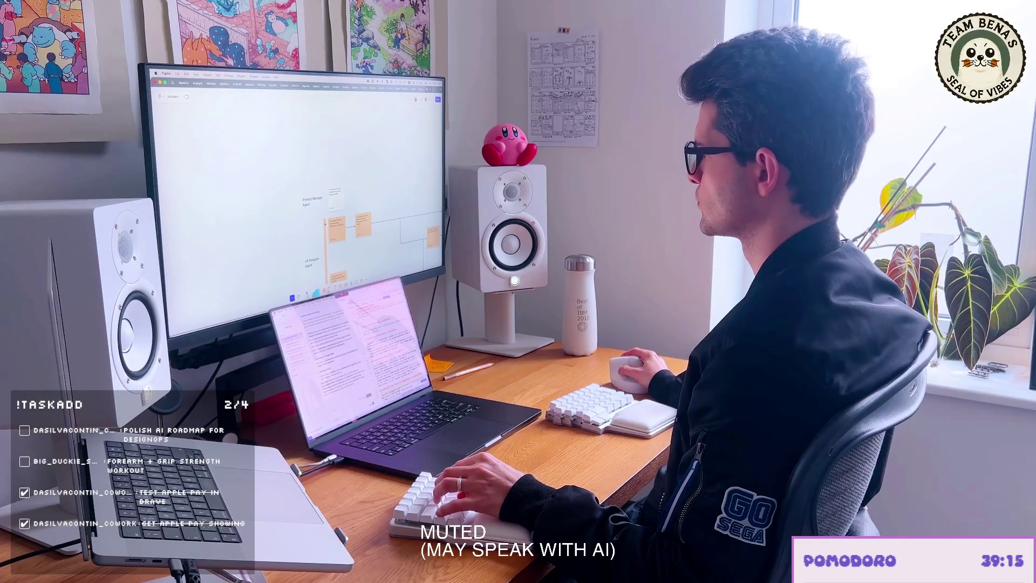
pyautogui.press('Escape')
# Step: Review the custom colour picker for the orange lane bar without changing it
pyautogui.click(325, 230)
pyautogui.click(325, 230)
pyautogui.click(317, 174)
pyautogui.click(344, 161)
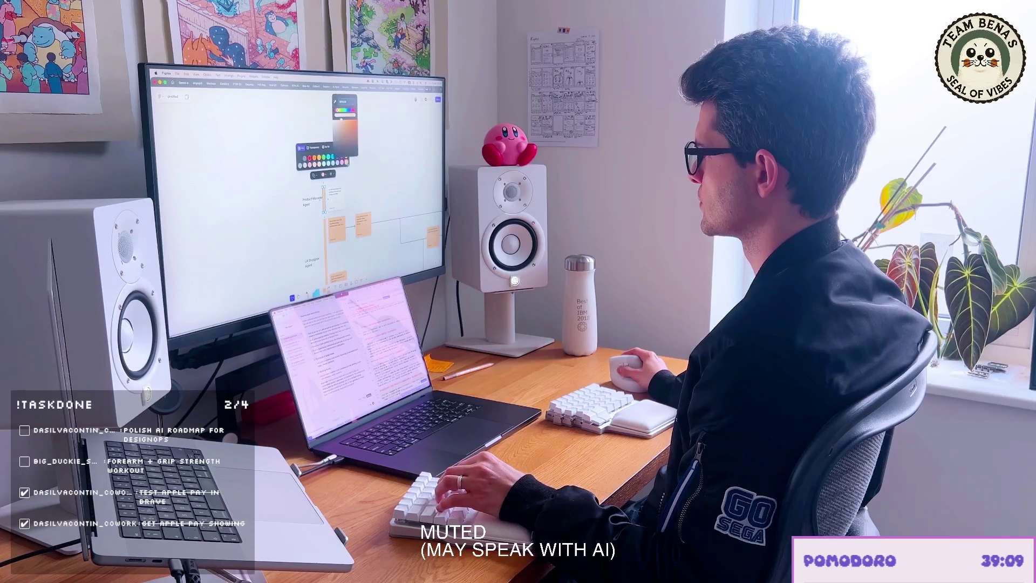
pyautogui.press('Escape')
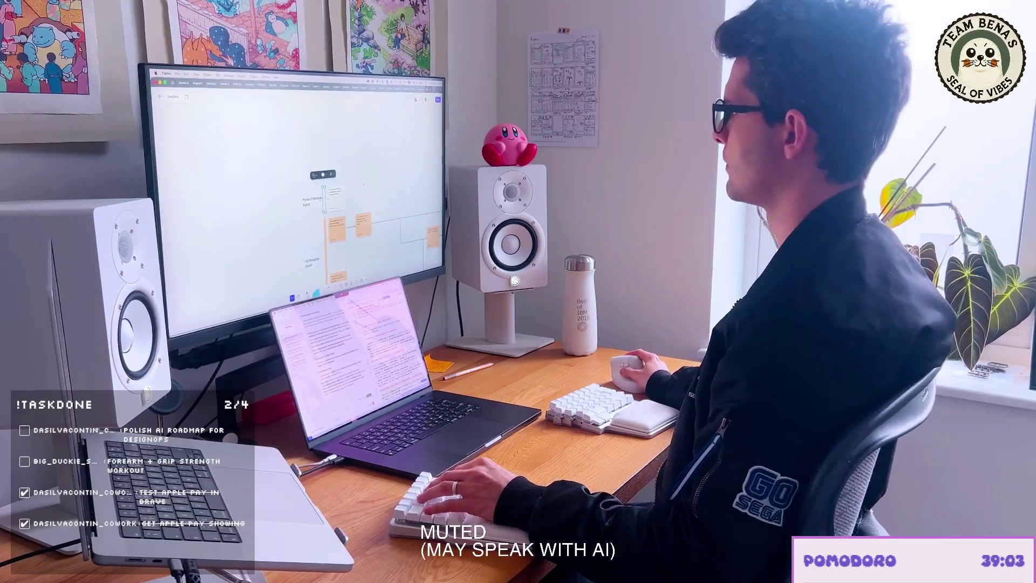
pyautogui.scroll(-5, 296, 187)
pyautogui.scroll(-2, 284, 174)
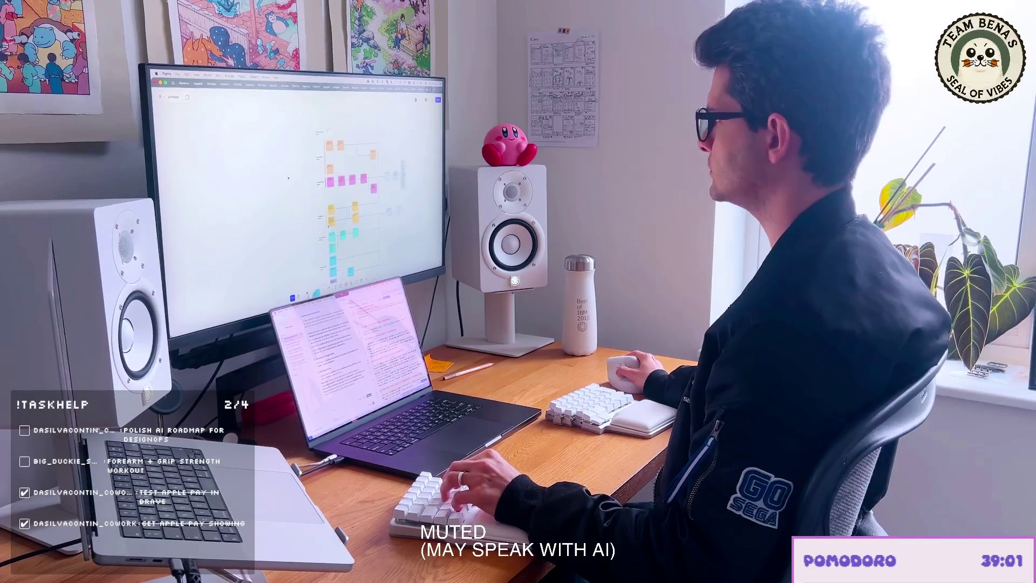
pyautogui.scroll(2, 349, 194)
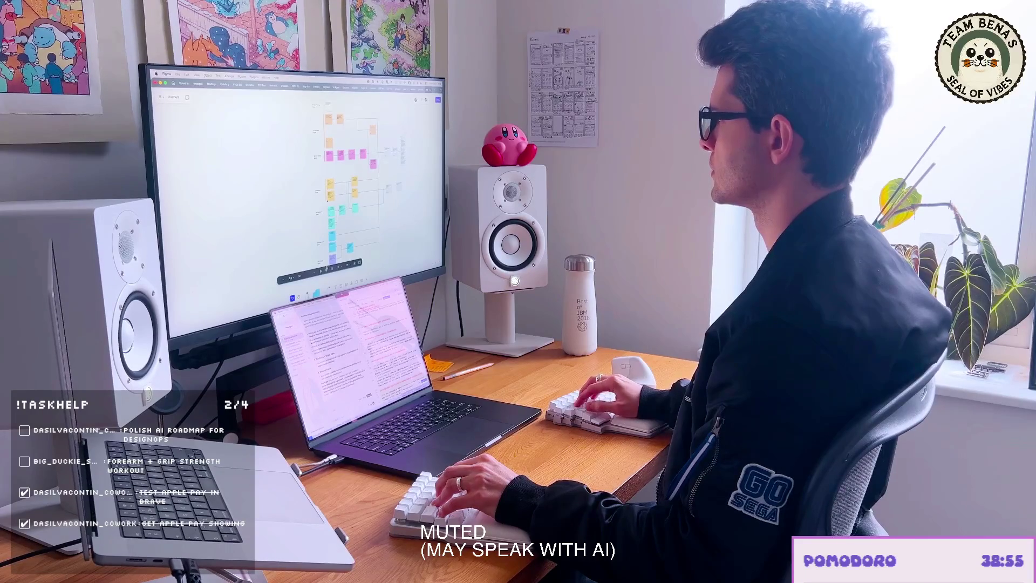
pyautogui.scroll(2, 348, 187)
pyautogui.scroll(2, 348, 186)
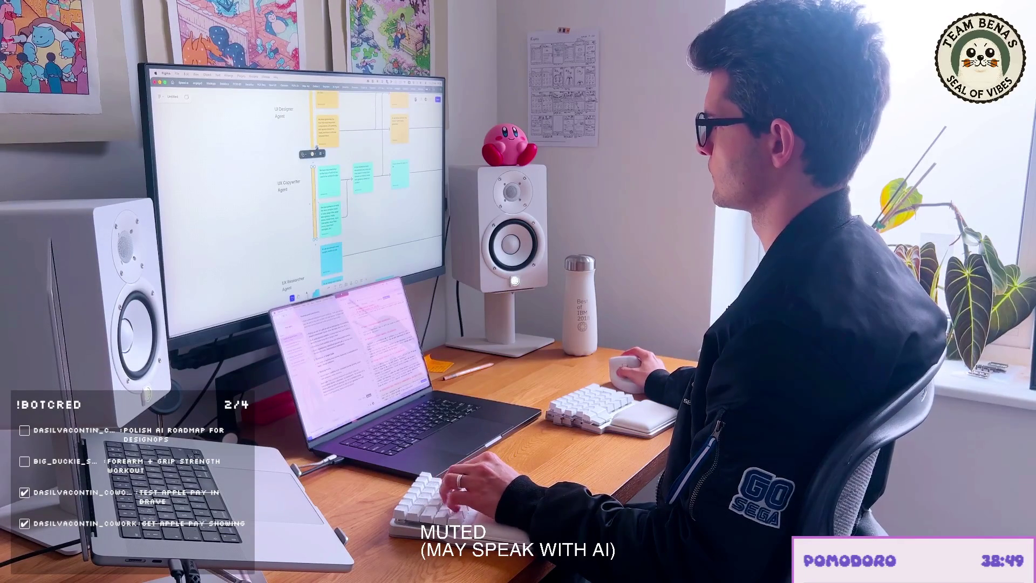
# Step: Give the lane marker its row's matching colour and move to the UX Copywriter Agent row
pyautogui.click(306, 153)
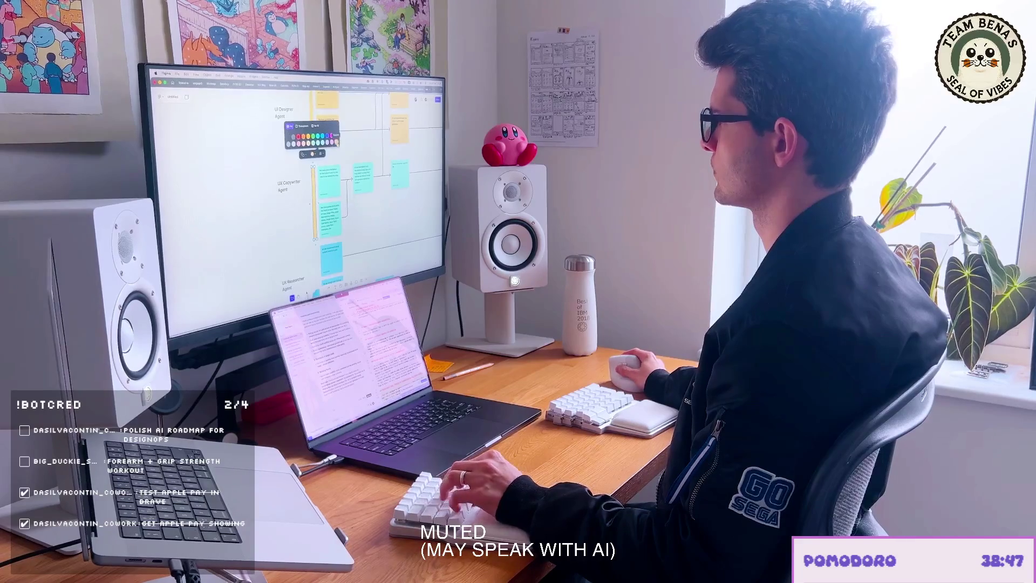
pyautogui.click(311, 138)
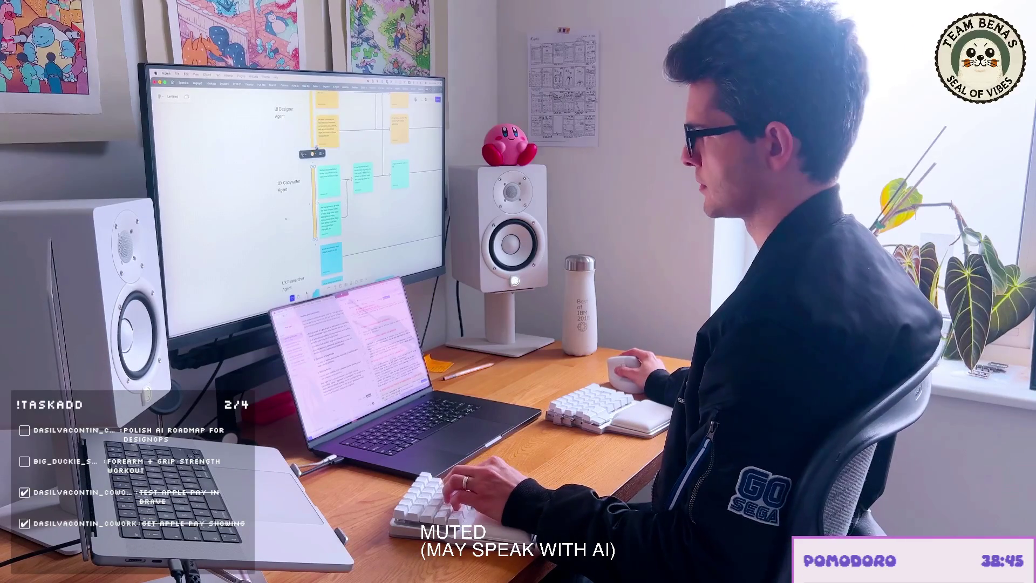
pyautogui.click(291, 186)
pyautogui.scroll(-3, 295, 186)
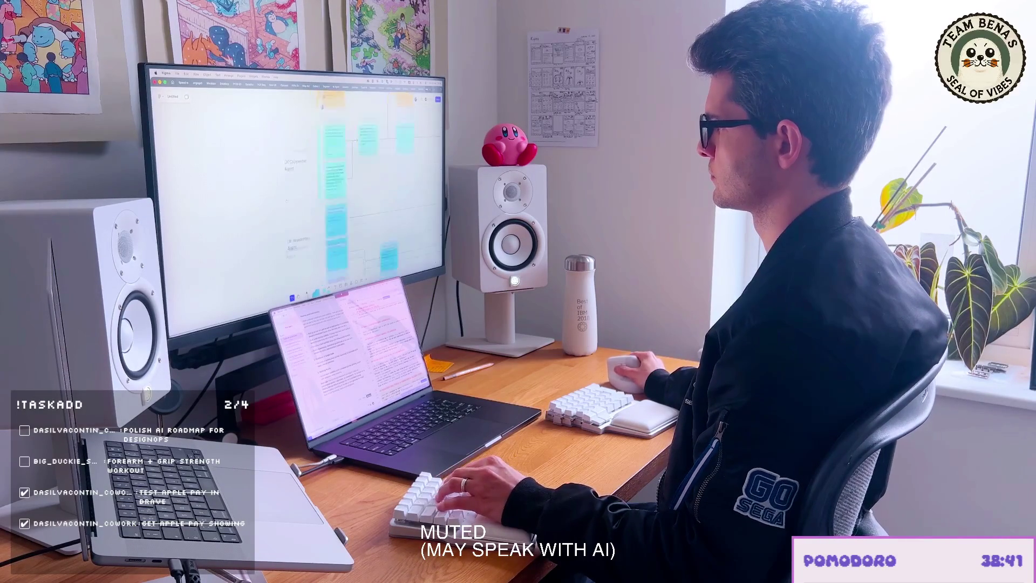
pyautogui.scroll(-2, 295, 187)
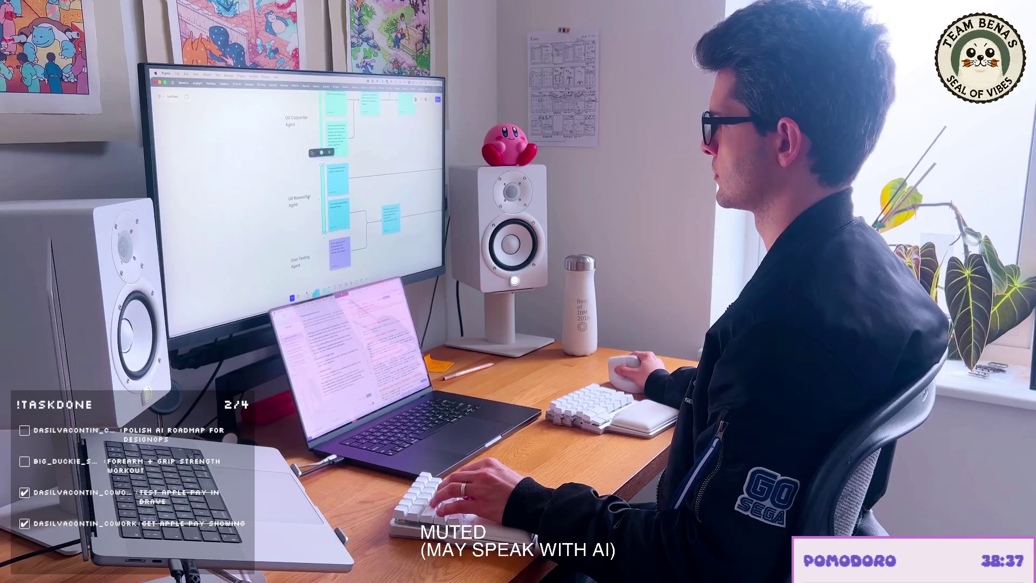
pyautogui.scroll(2, 295, 186)
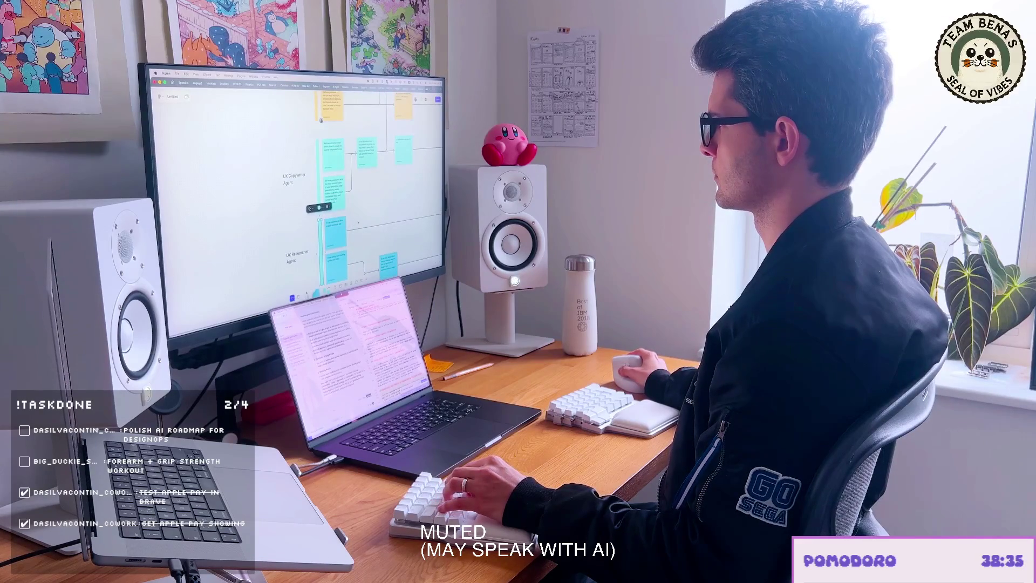
pyautogui.scroll(-2, 296, 186)
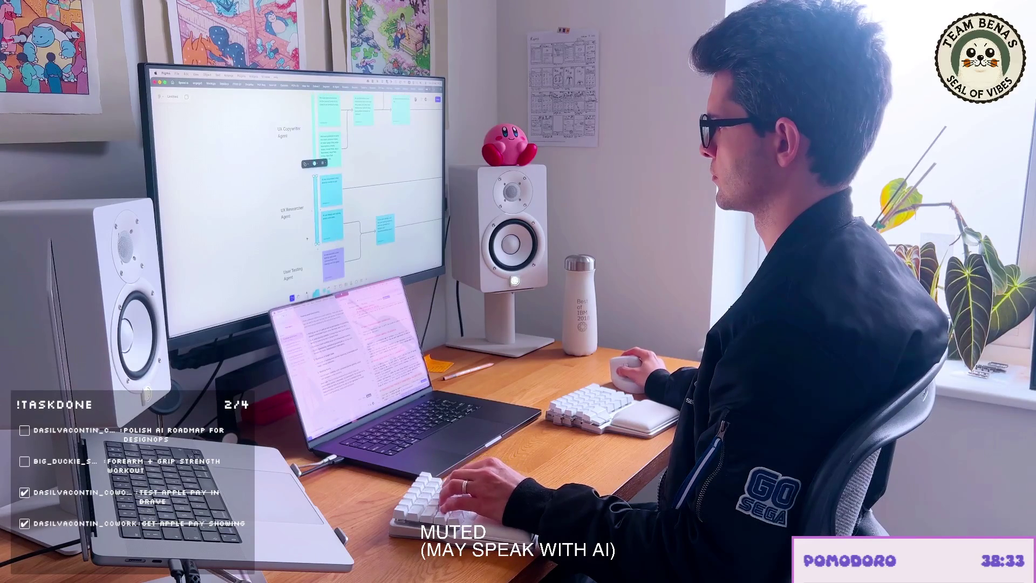
# Step: Select the User Testing Agent row's frame, label and purple sticky
pyautogui.click(296, 212)
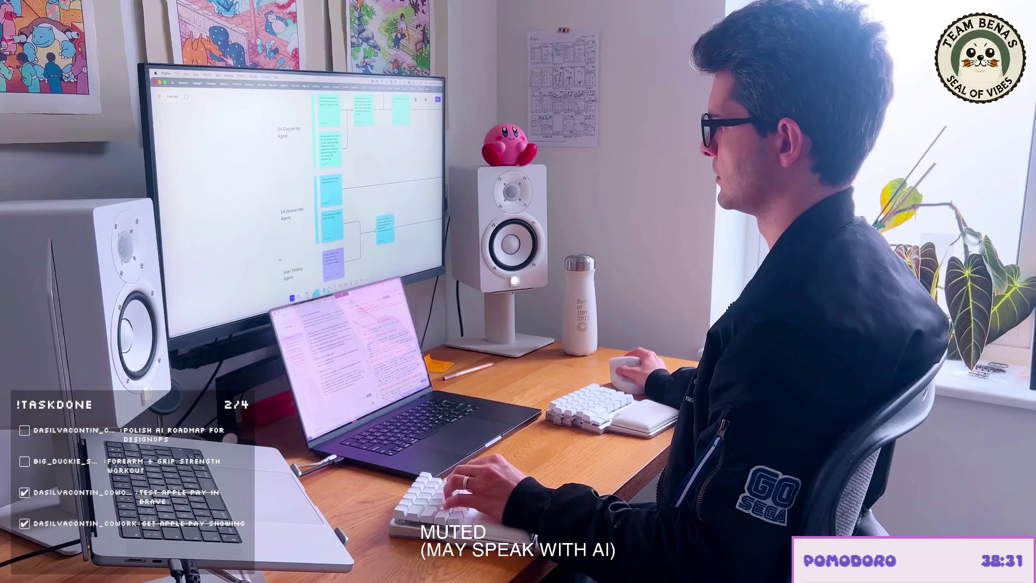
pyautogui.scroll(-3, 296, 187)
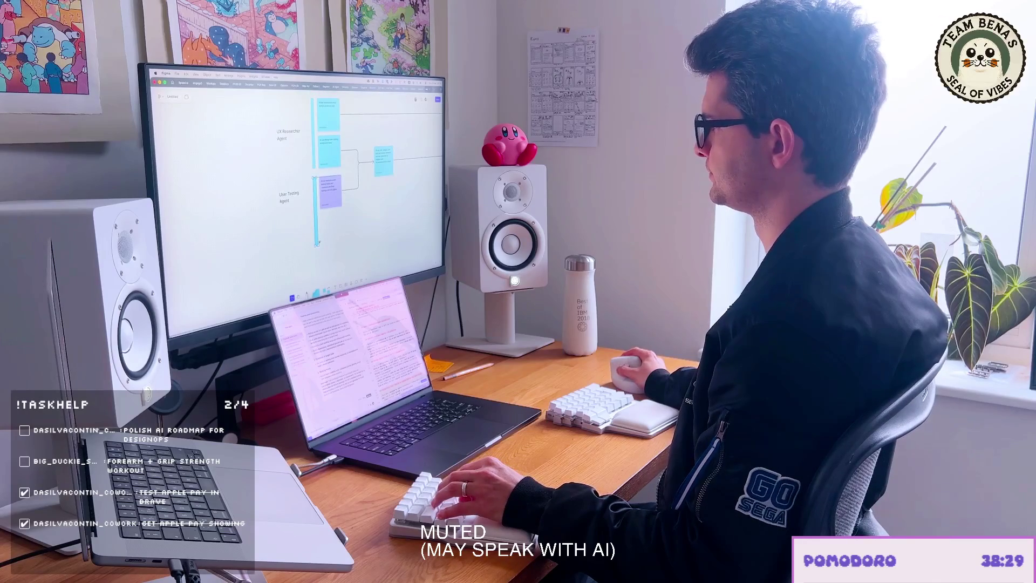
pyautogui.click(296, 195)
pyautogui.click(329, 191)
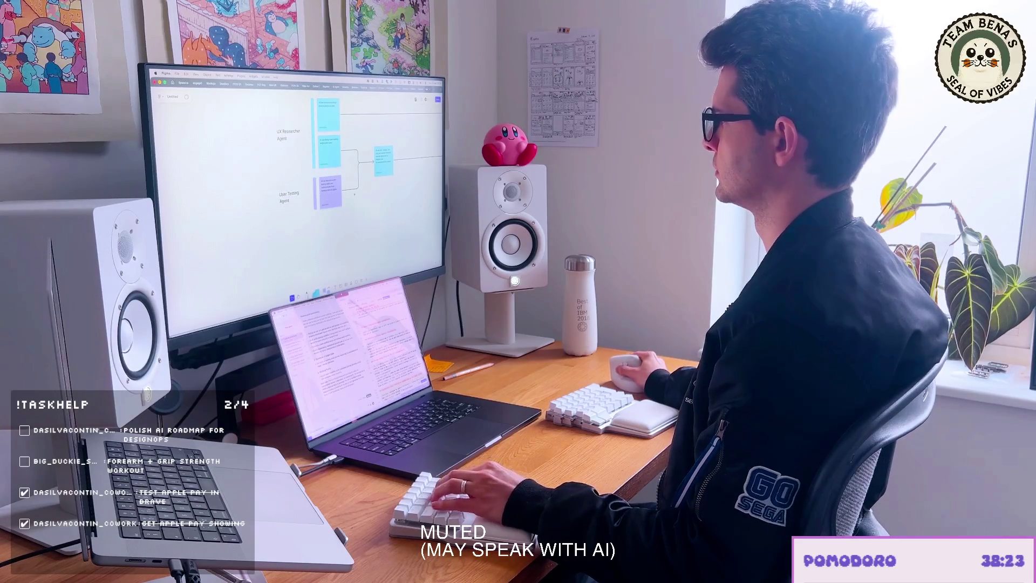
pyautogui.keyDown('ctrl'); pyautogui.scroll(-3, 295, 179); pyautogui.keyUp('ctrl')
pyautogui.scroll(3, 295, 179)
pyautogui.scroll(3, 296, 178)
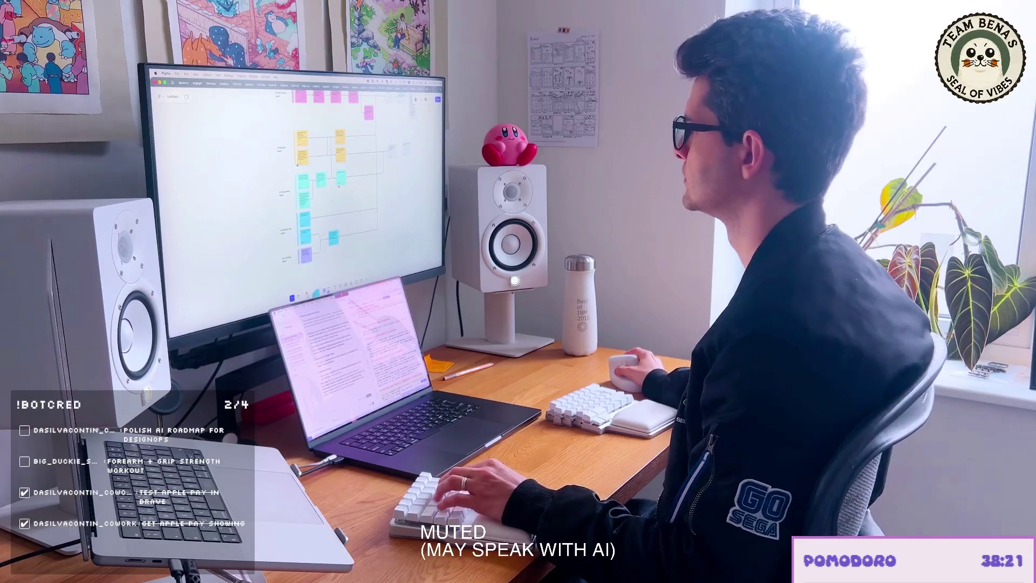
pyautogui.scroll(3, 295, 179)
pyautogui.scroll(2, 295, 178)
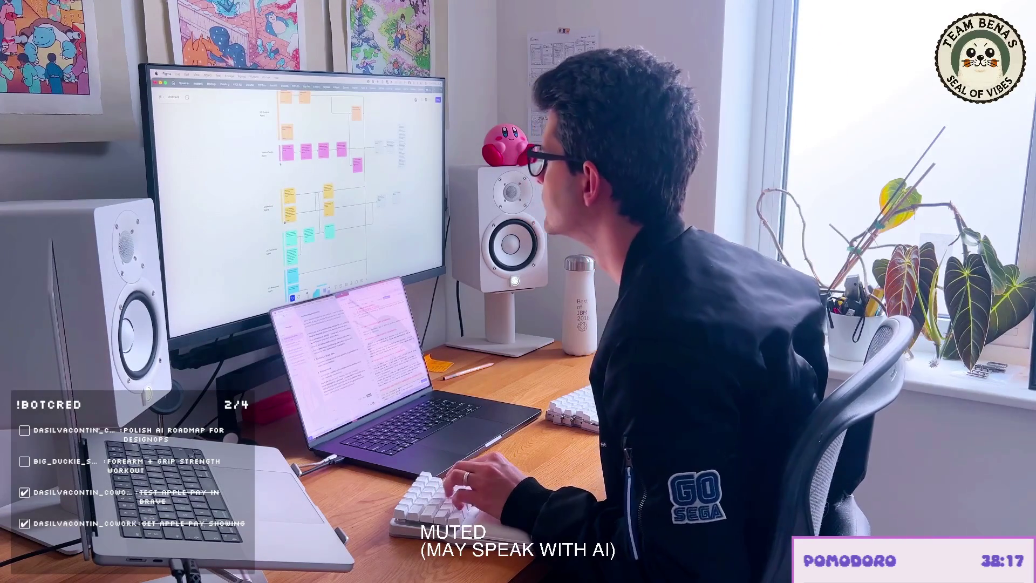
pyautogui.keyDown('ctrl'); pyautogui.scroll(3, 324, 178); pyautogui.keyUp('ctrl')
pyautogui.keyDown('ctrl'); pyautogui.scroll(2, 323, 178); pyautogui.keyUp('ctrl')
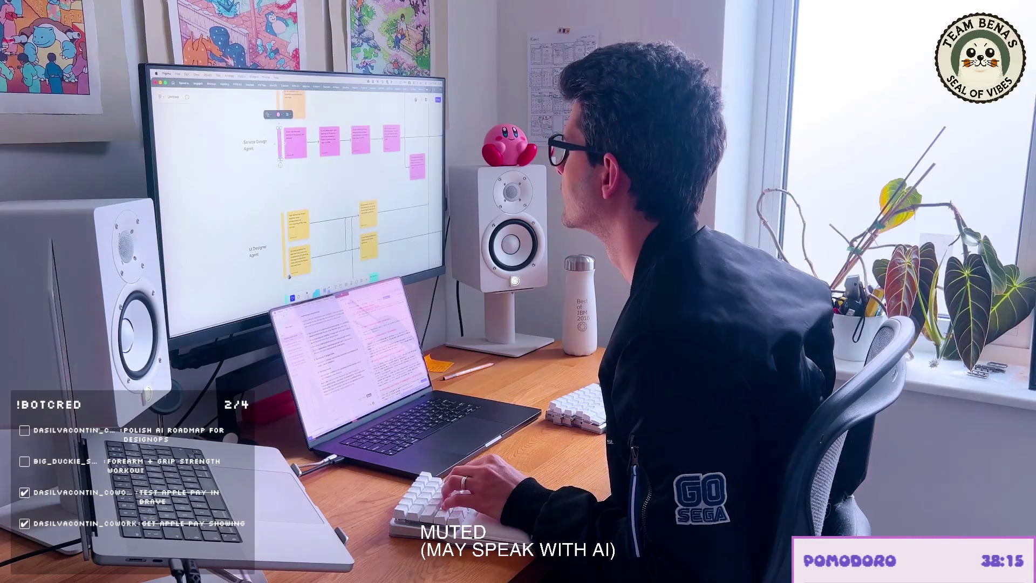
pyautogui.press('Escape')
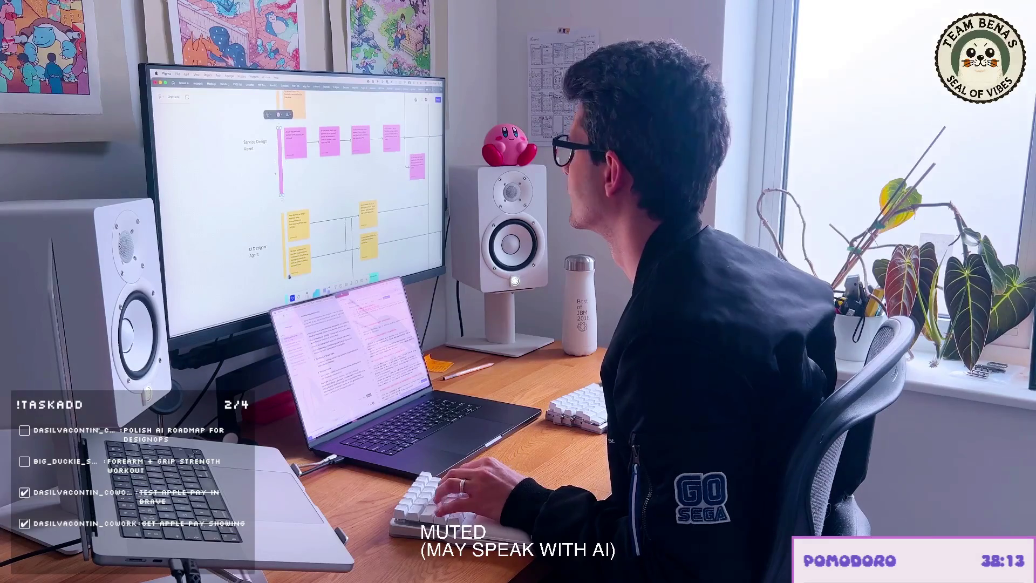
pyautogui.scroll(-3, 295, 187)
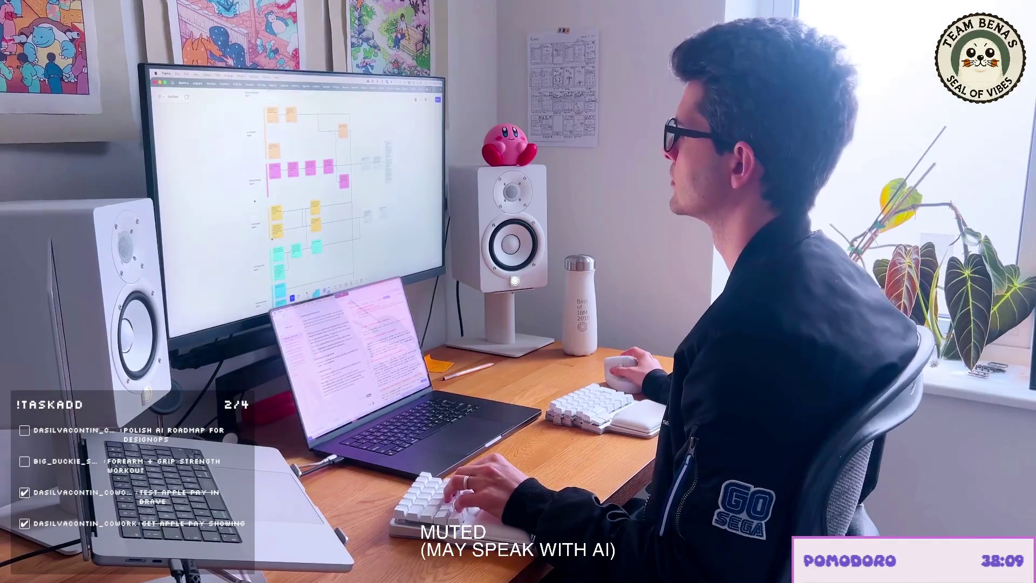
pyautogui.scroll(-2, 296, 195)
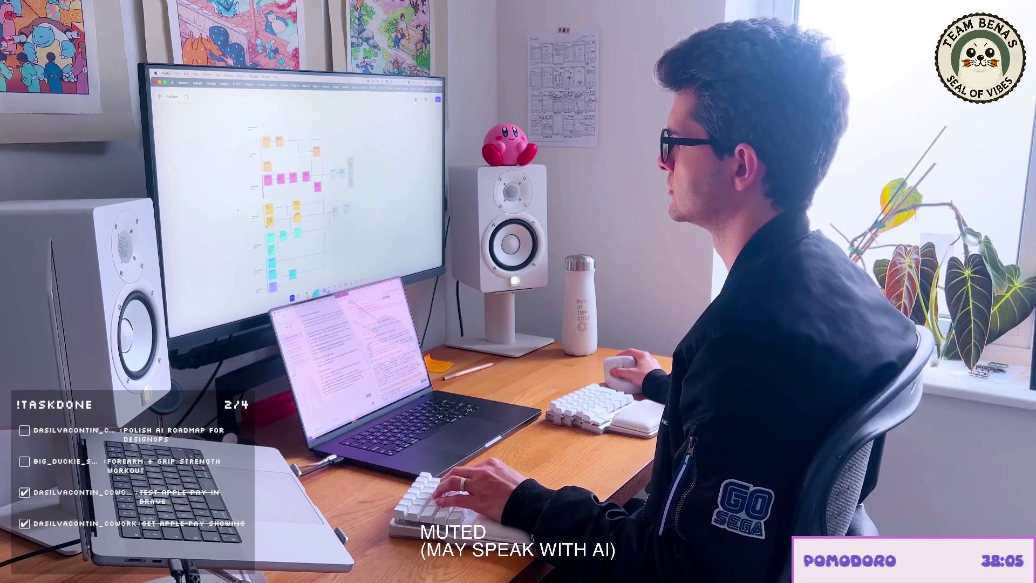
pyautogui.scroll(5, 263, 190)
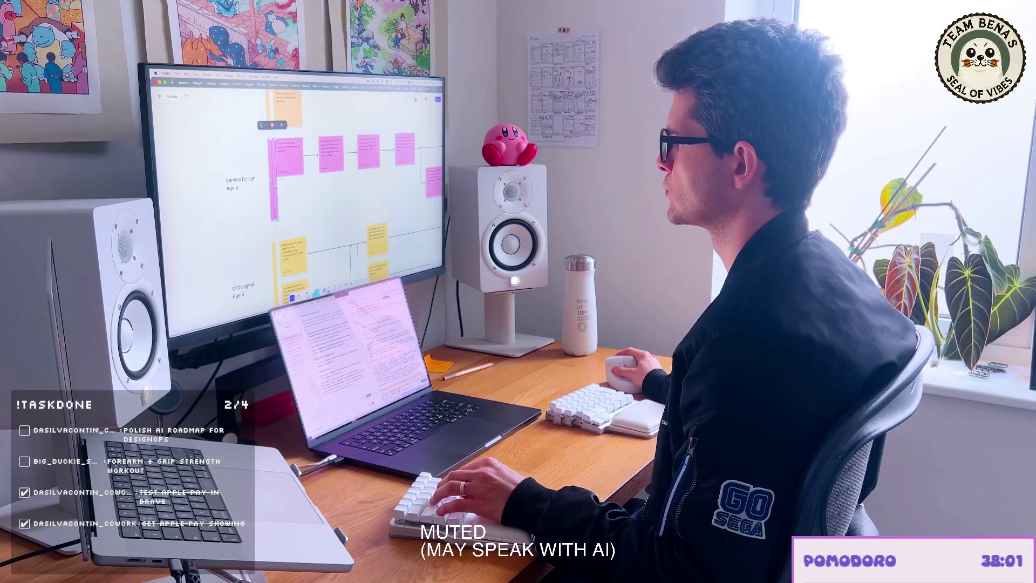
pyautogui.moveTo(278, 179); pyautogui.dragTo(411, 179)
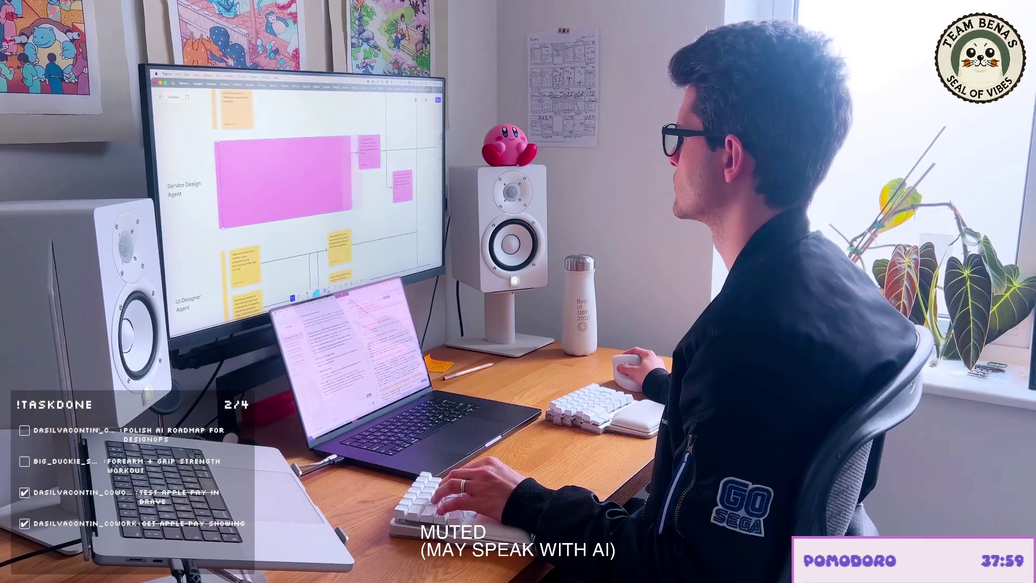
# Step: Send the pink rectangle behind the stickies and give the Service Design section a solid pale pink tint
pyautogui.press('super+shift+bracketleft')
pyautogui.click(321, 124)
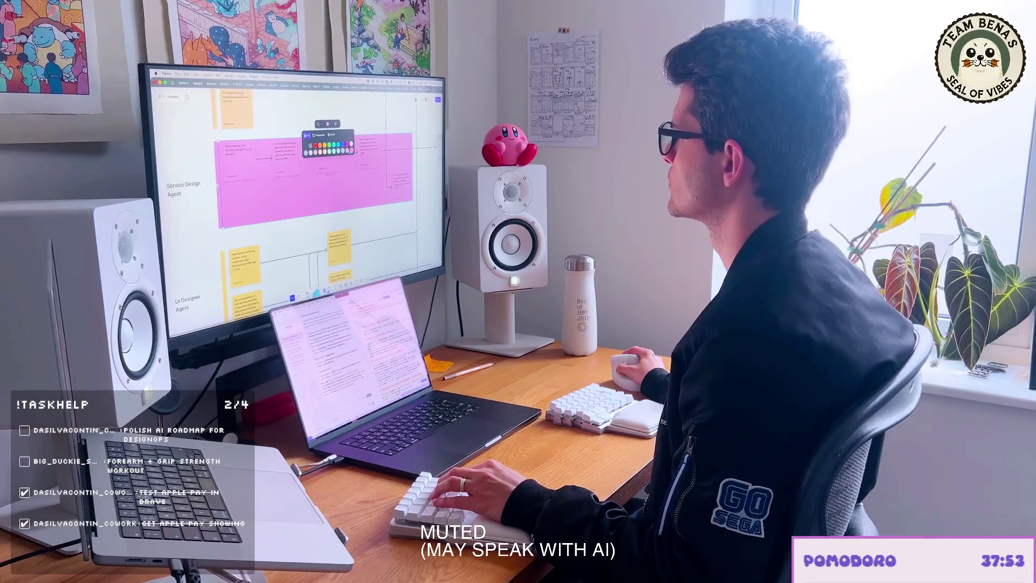
pyautogui.click(349, 150)
pyautogui.click(322, 124)
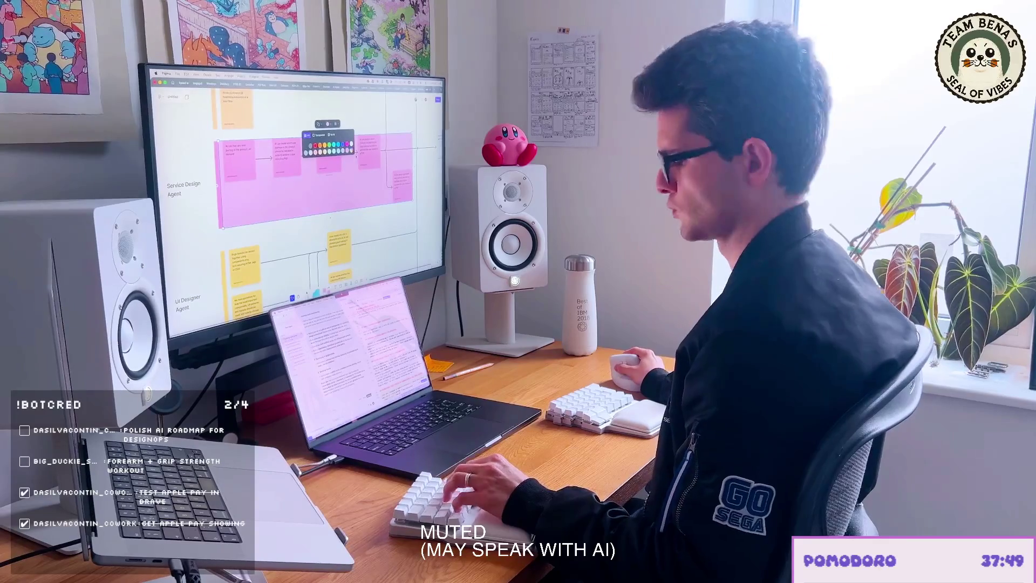
pyautogui.press('Escape')
pyautogui.press('0')
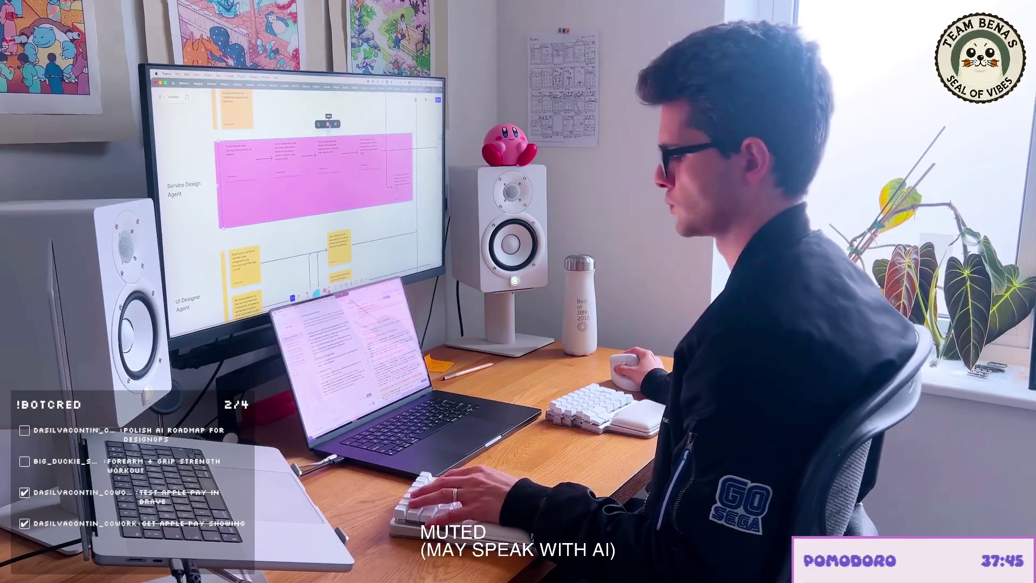
pyautogui.click(327, 124)
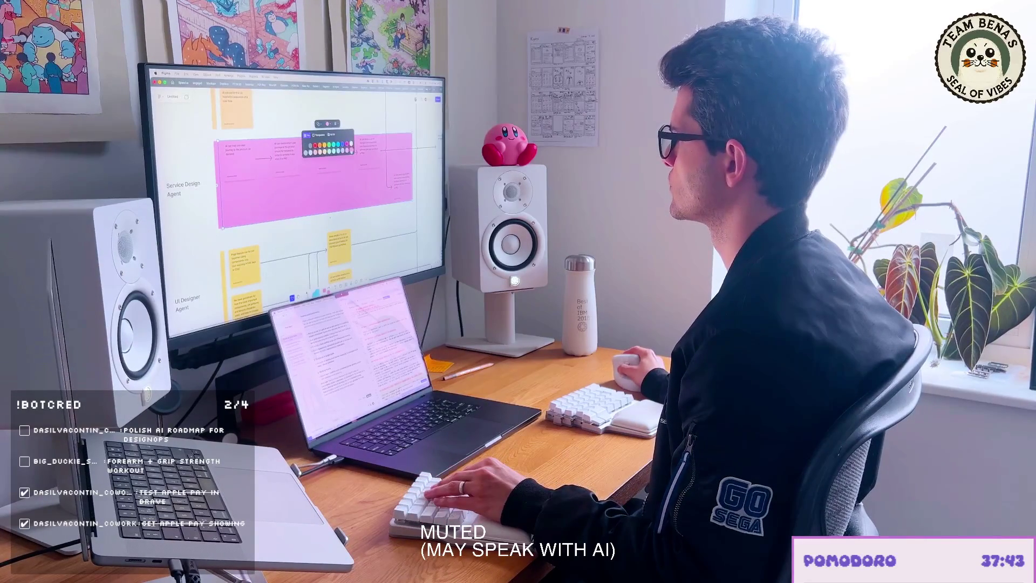
pyautogui.click(318, 146)
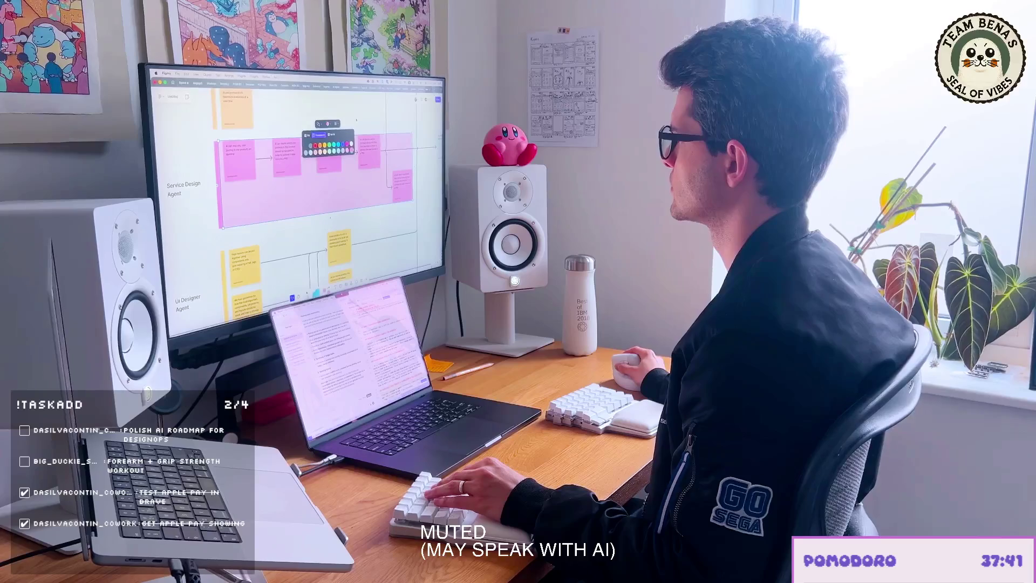
pyautogui.scroll(3, 356, 120)
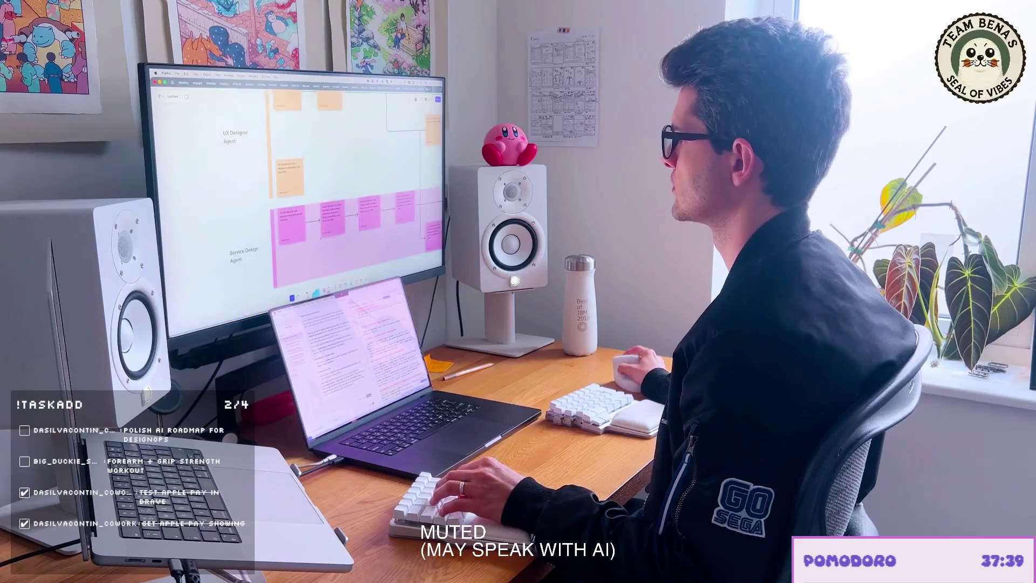
pyautogui.scroll(2, 323, 154)
pyautogui.scroll(3, 311, 161)
pyautogui.scroll(2, 312, 162)
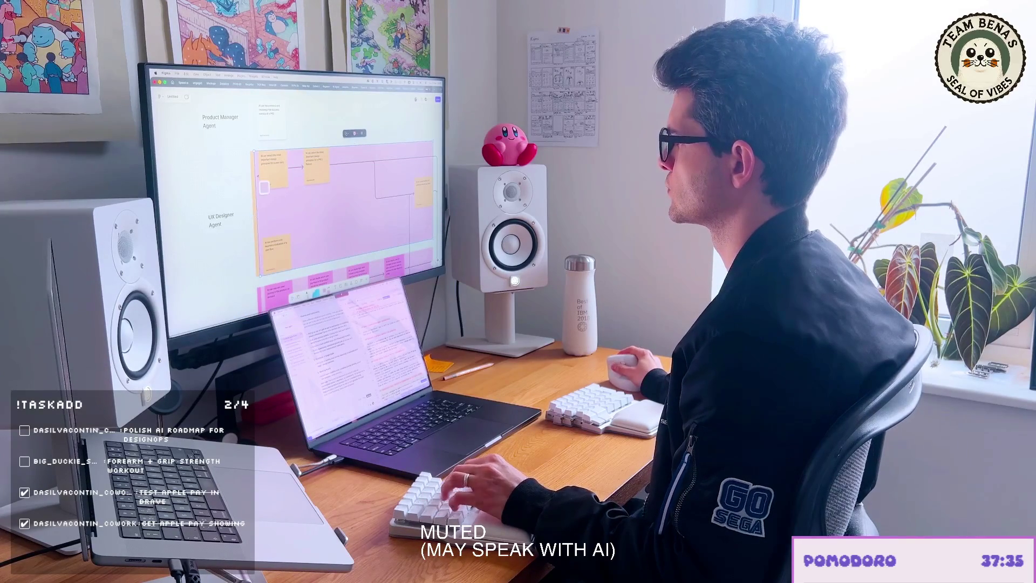
# Step: Tint the UX Designer Agent section pale peach
pyautogui.click(262, 187)
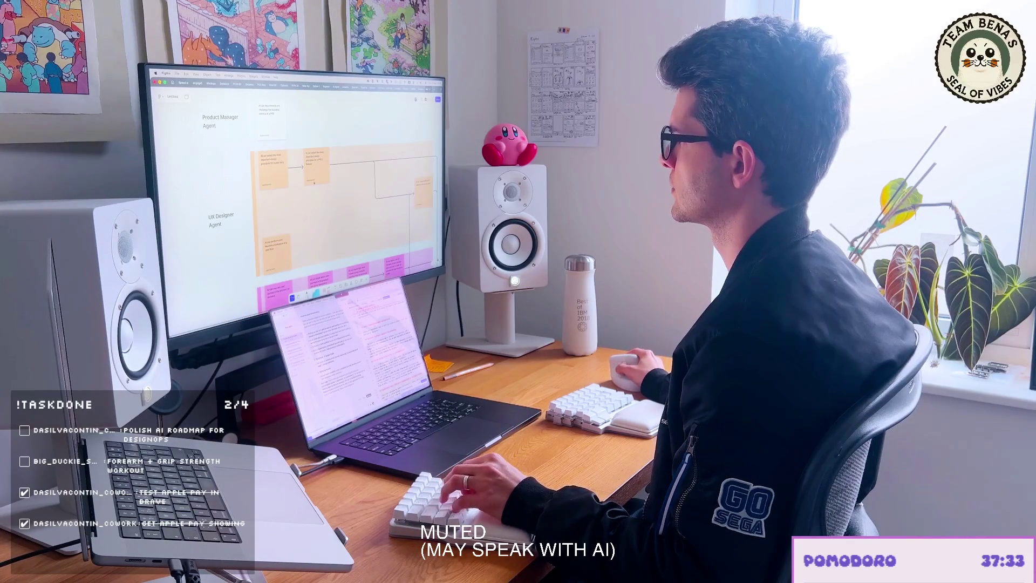
pyautogui.scroll(-3, 315, 182)
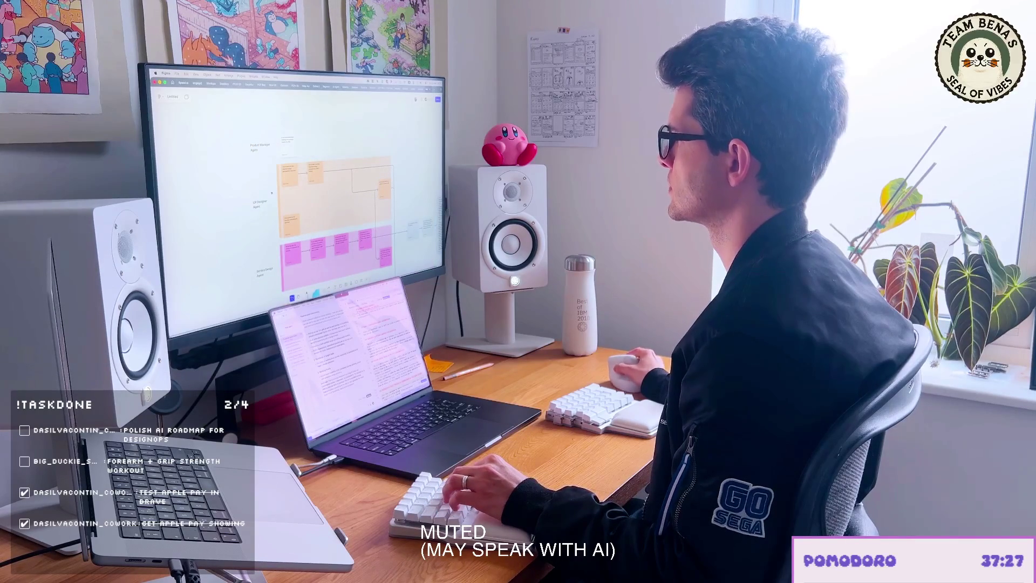
pyautogui.scroll(-3, 308, 194)
pyautogui.scroll(-2, 307, 194)
pyautogui.scroll(-1, 308, 195)
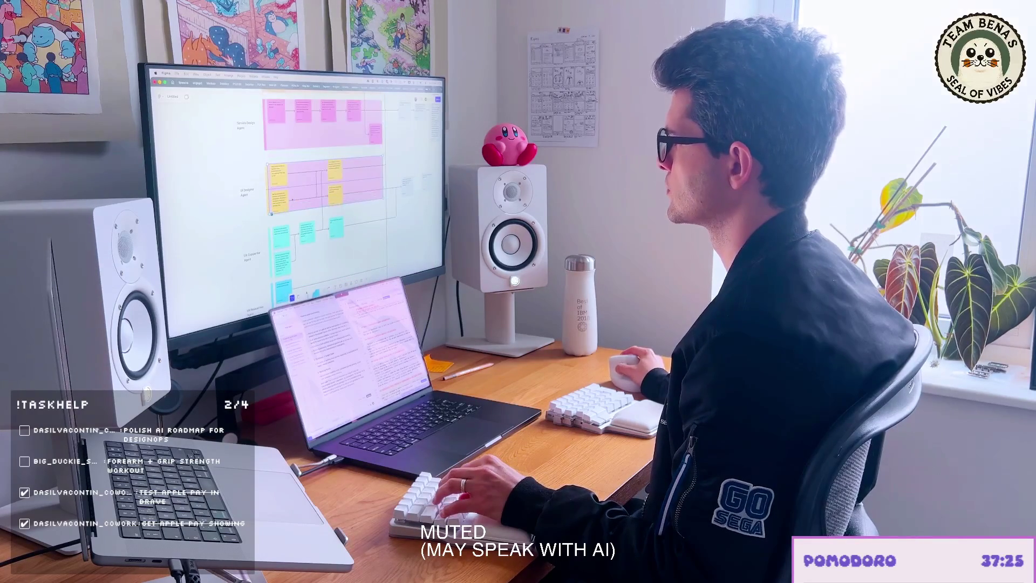
pyautogui.scroll(3, 275, 195)
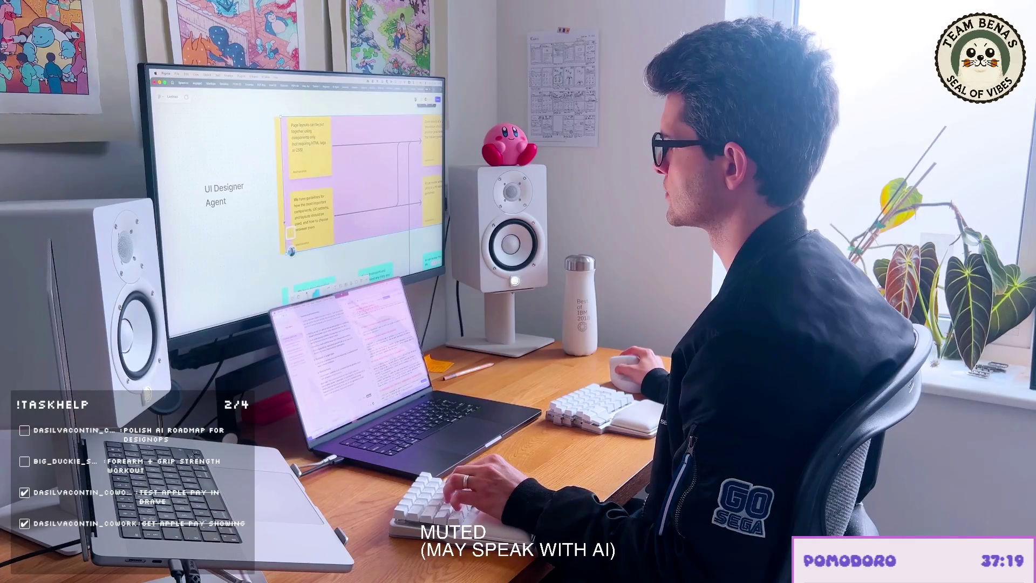
pyautogui.scroll(-3, 357, 187)
pyautogui.scroll(-2, 357, 186)
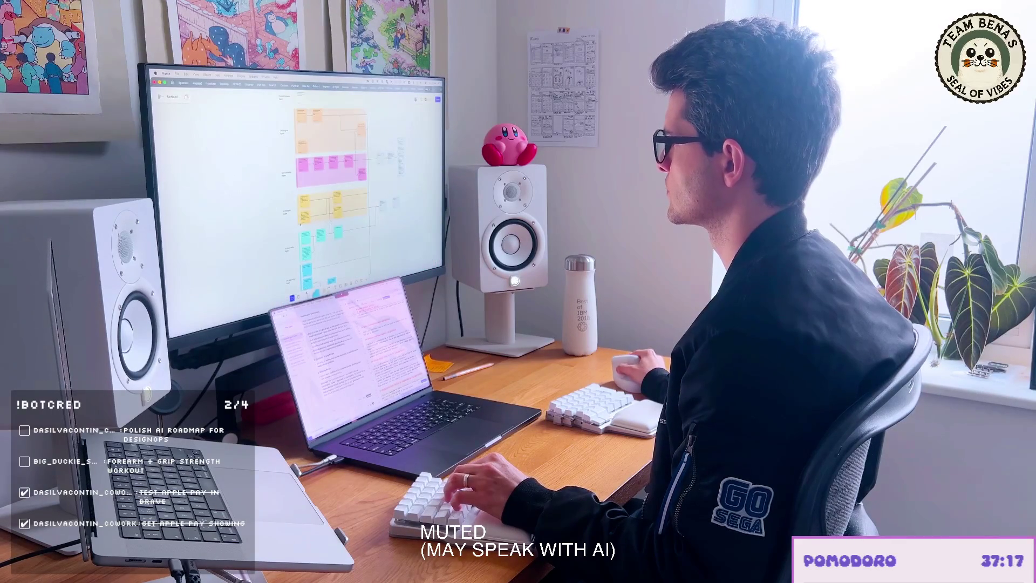
pyautogui.scroll(-3, 325, 186)
pyautogui.scroll(1, 324, 187)
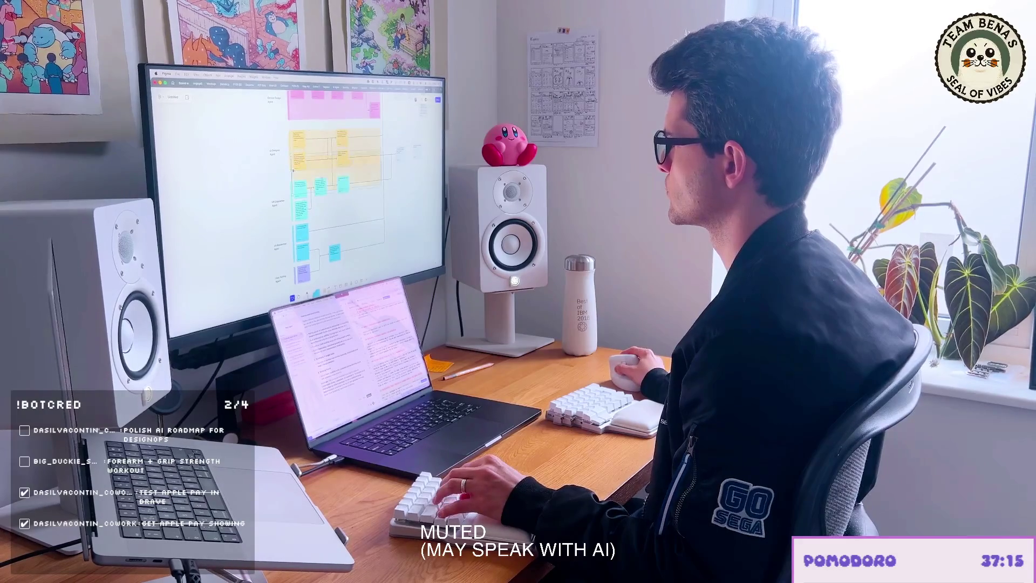
pyautogui.scroll(5, 291, 202)
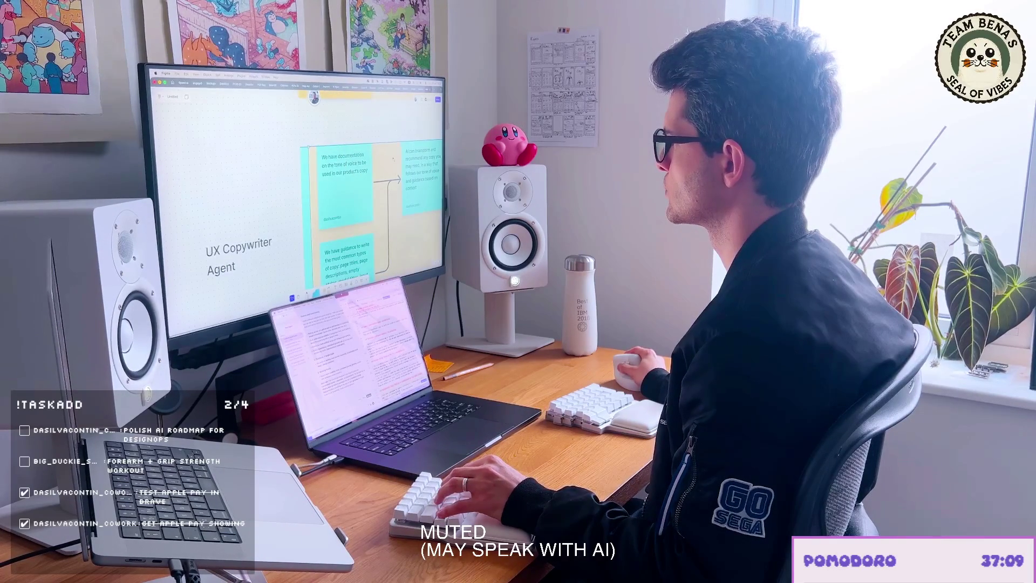
pyautogui.scroll(-3, 291, 187)
pyautogui.scroll(-3, 291, 187)
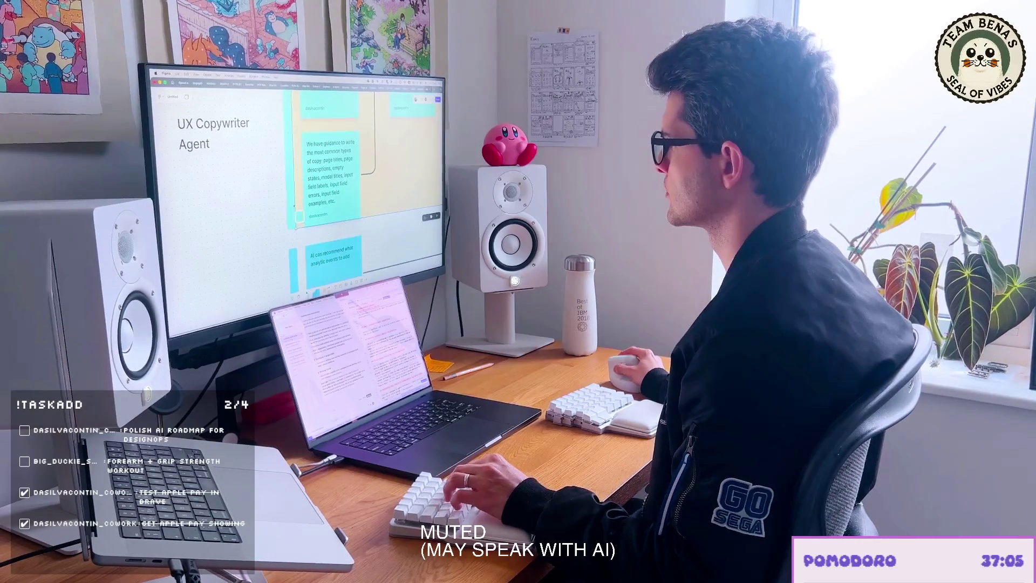
pyautogui.scroll(-5, 292, 194)
pyautogui.scroll(-3, 291, 186)
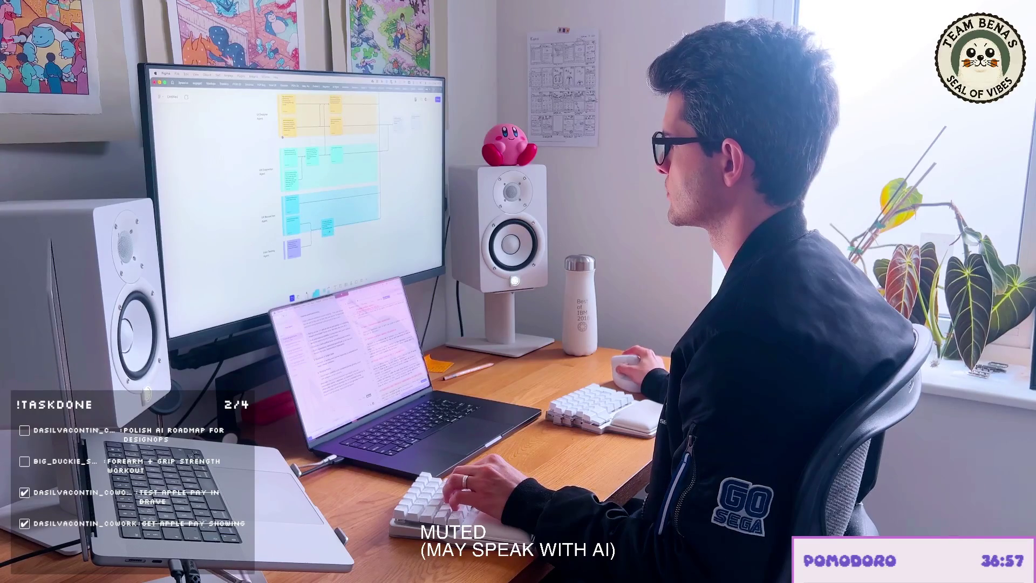
# Step: Nudge the sticky note upward and shorten the bottom section around the purple note
pyautogui.moveTo(328, 227); pyautogui.dragTo(328, 218)
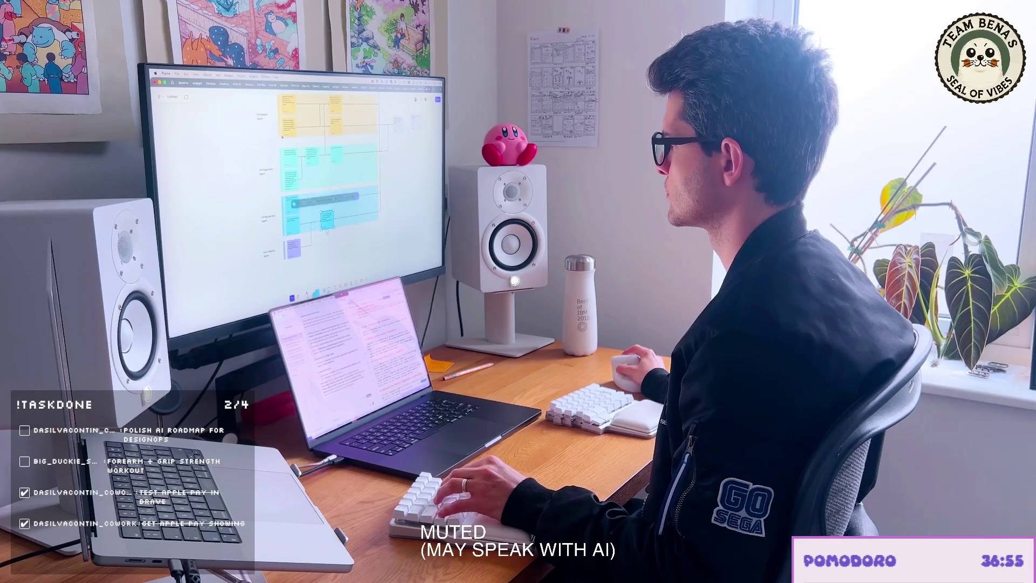
pyautogui.scroll(2, 323, 194)
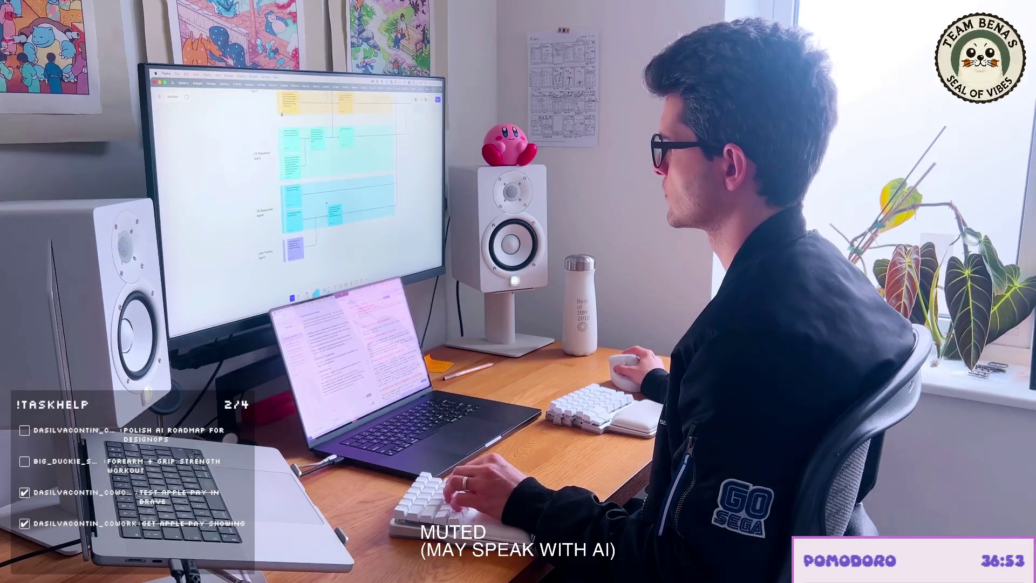
pyautogui.click(326, 253)
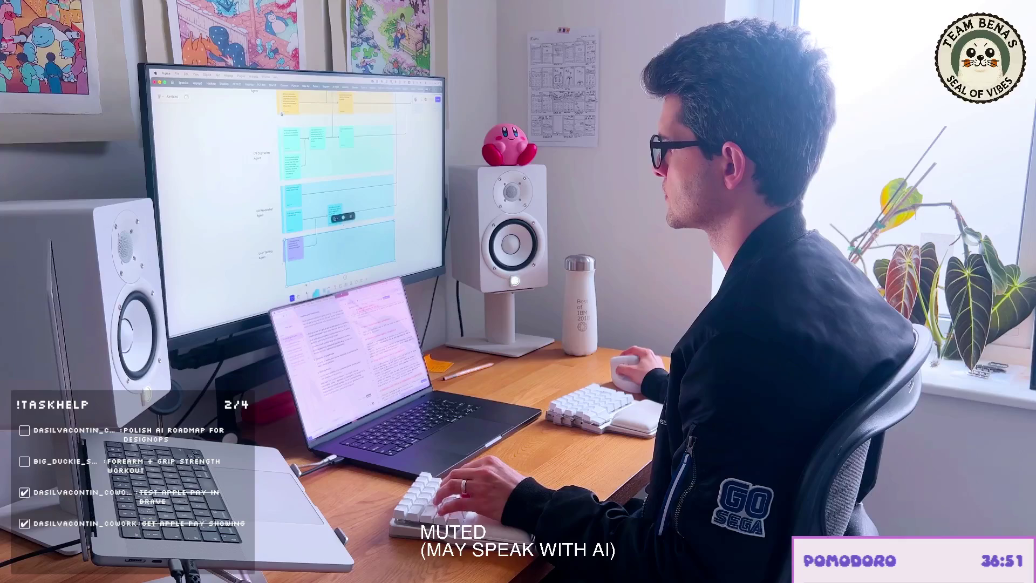
pyautogui.moveTo(339, 286); pyautogui.dragTo(340, 257)
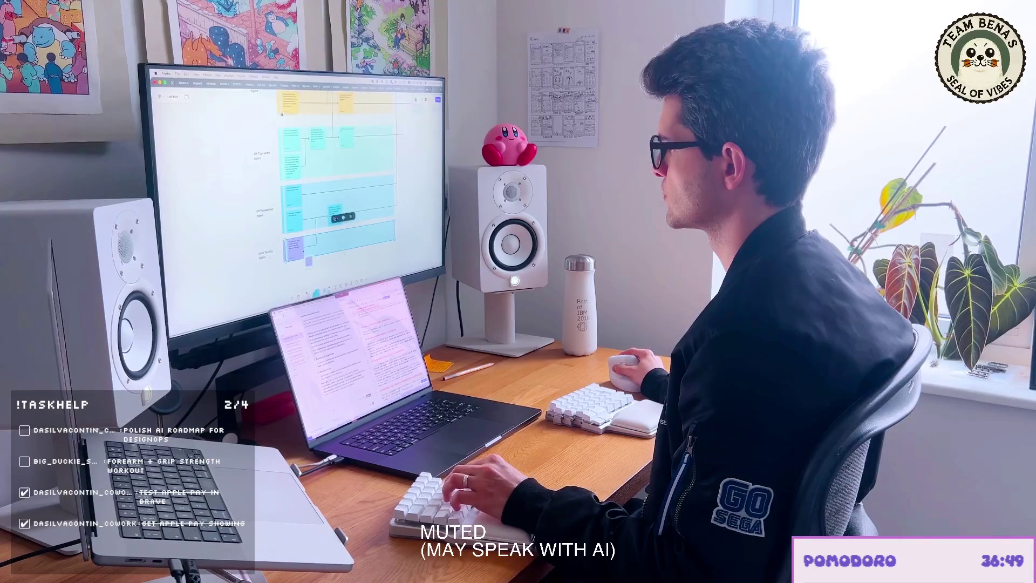
pyautogui.scroll(3, 336, 194)
pyautogui.scroll(2, 336, 195)
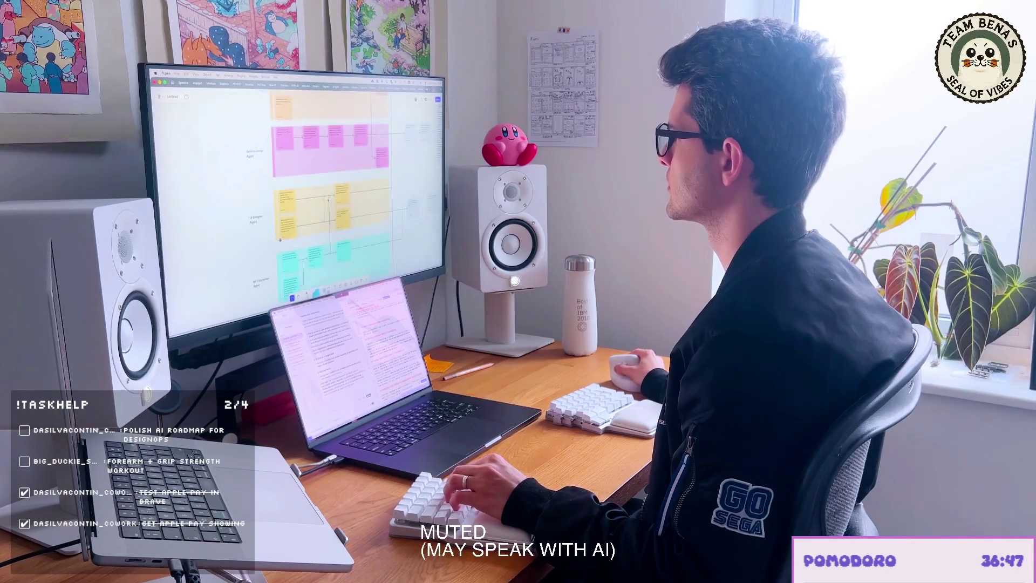
pyautogui.scroll(1, 324, 194)
pyautogui.scroll(2, 324, 194)
pyautogui.scroll(2, 324, 194)
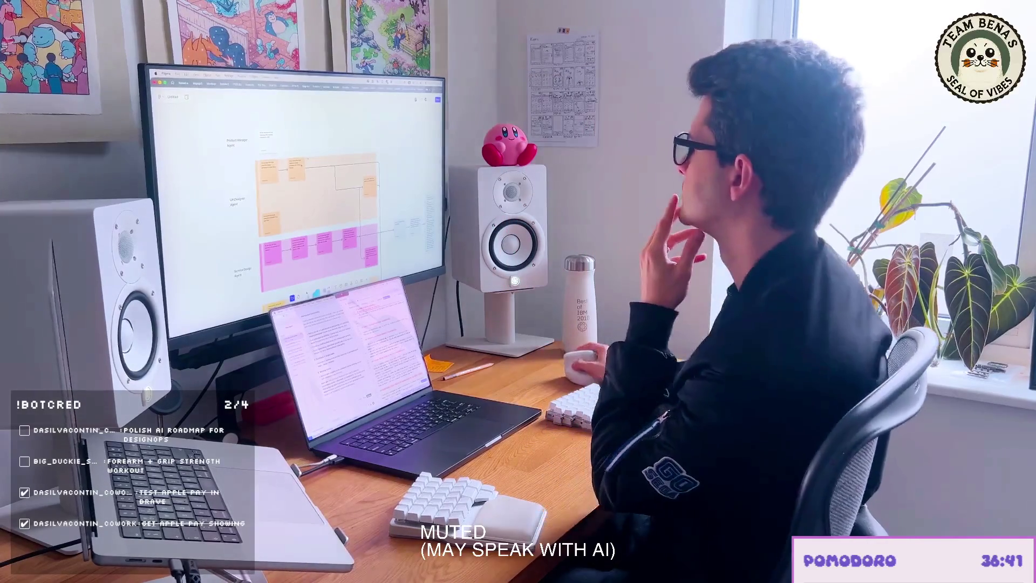
pyautogui.scroll(-3, 295, 194)
pyautogui.scroll(-3, 295, 194)
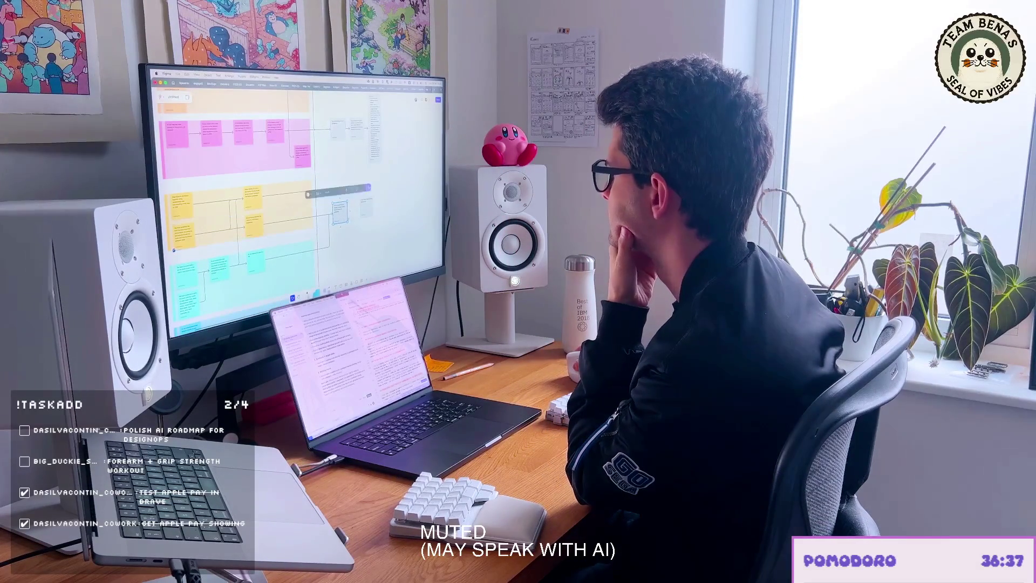
pyautogui.scroll(3, 258, 194)
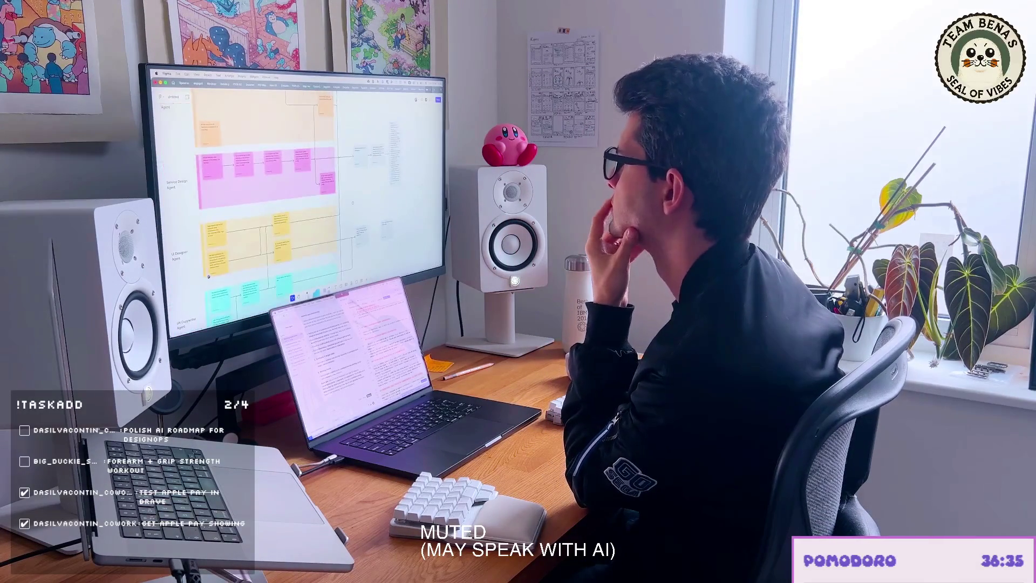
pyautogui.scroll(2, 292, 202)
pyautogui.scroll(3, 291, 203)
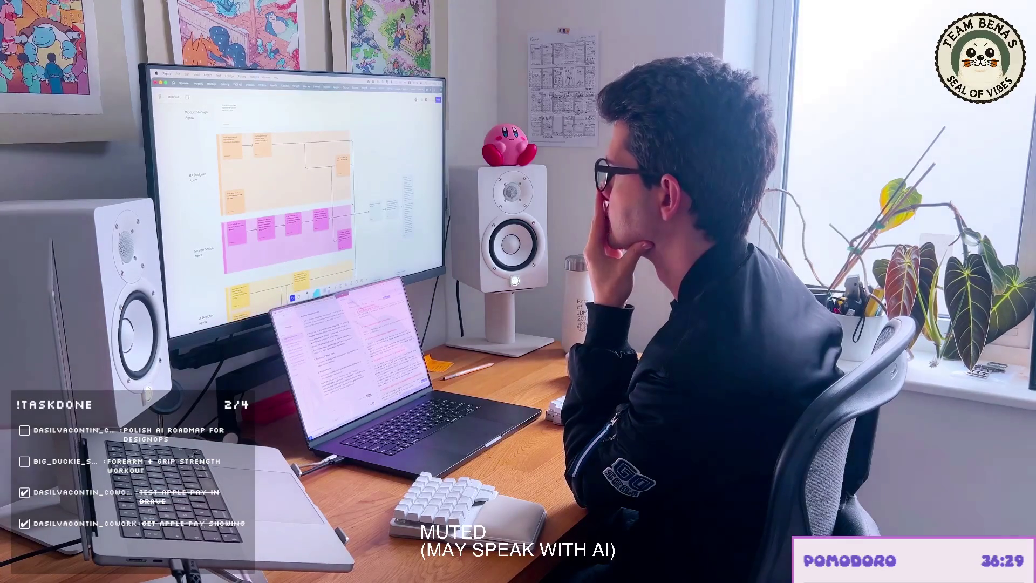
pyautogui.scroll(-2, 291, 202)
pyautogui.scroll(-2, 291, 203)
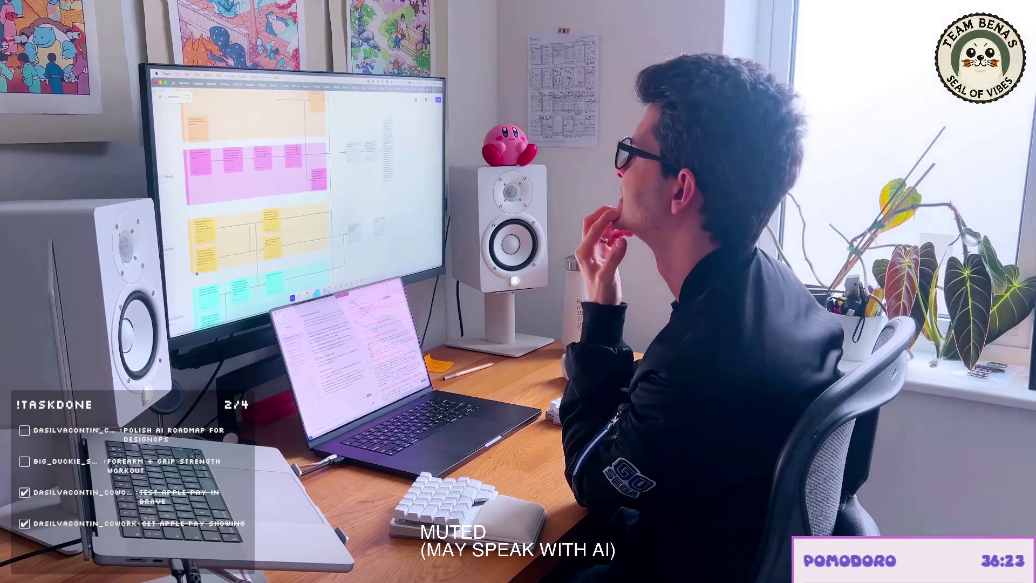
pyautogui.scroll(3, 291, 202)
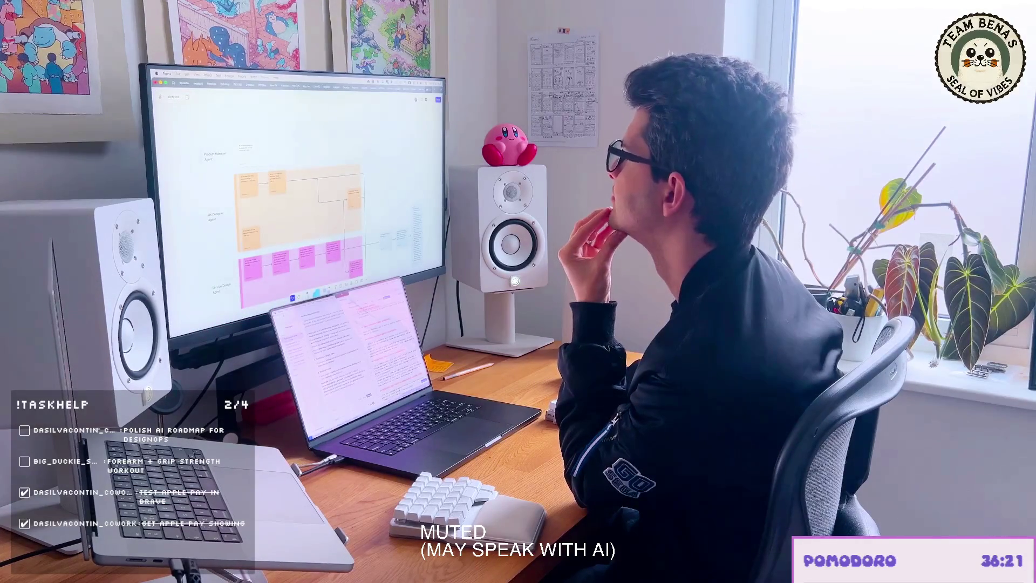
pyautogui.scroll(-2, 291, 203)
pyautogui.scroll(-2, 291, 203)
pyautogui.scroll(-2, 227, 221)
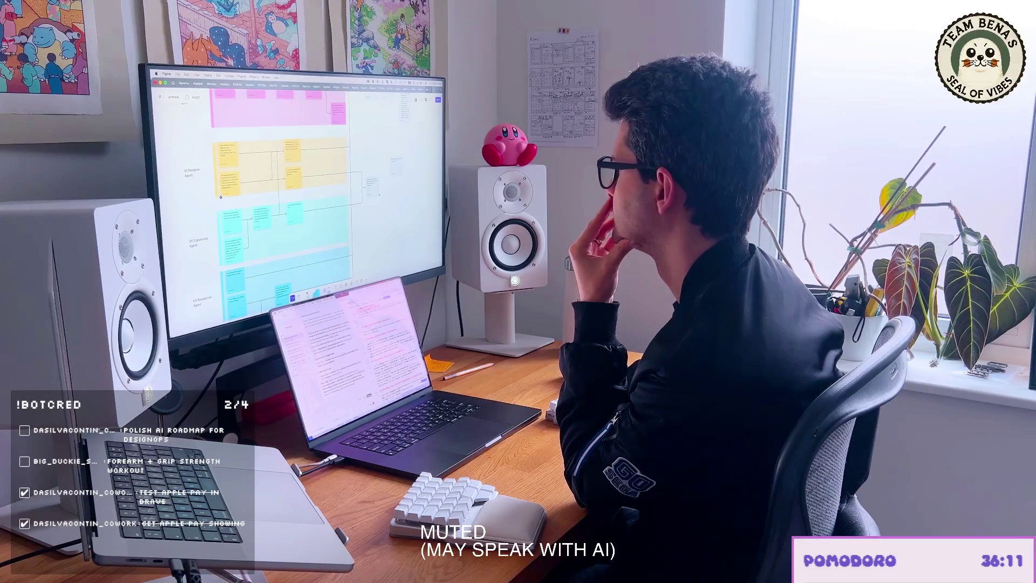
pyautogui.scroll(2, 275, 202)
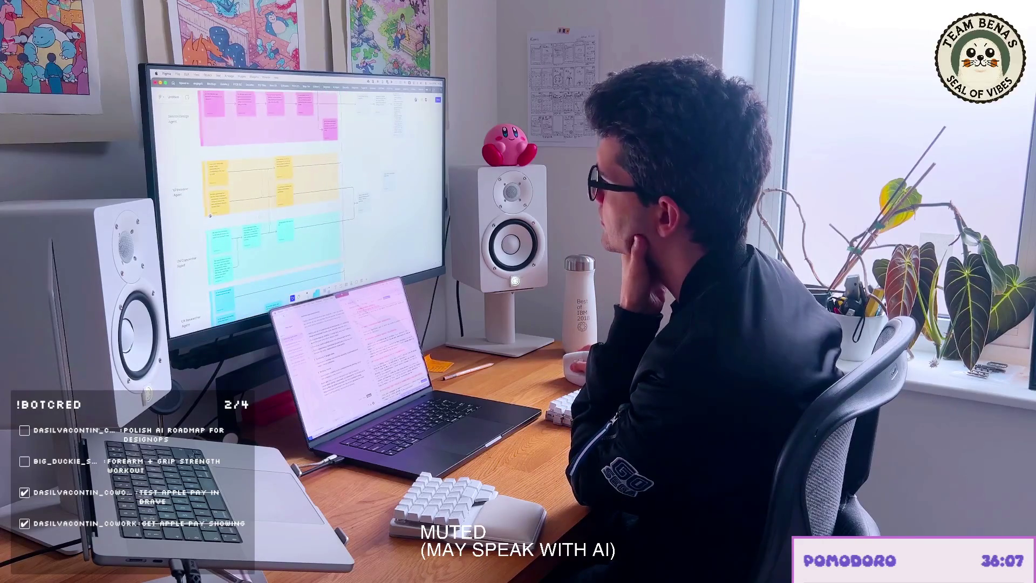
pyautogui.scroll(-2, 267, 202)
pyautogui.scroll(-2, 267, 202)
pyautogui.scroll(-2, 323, 188)
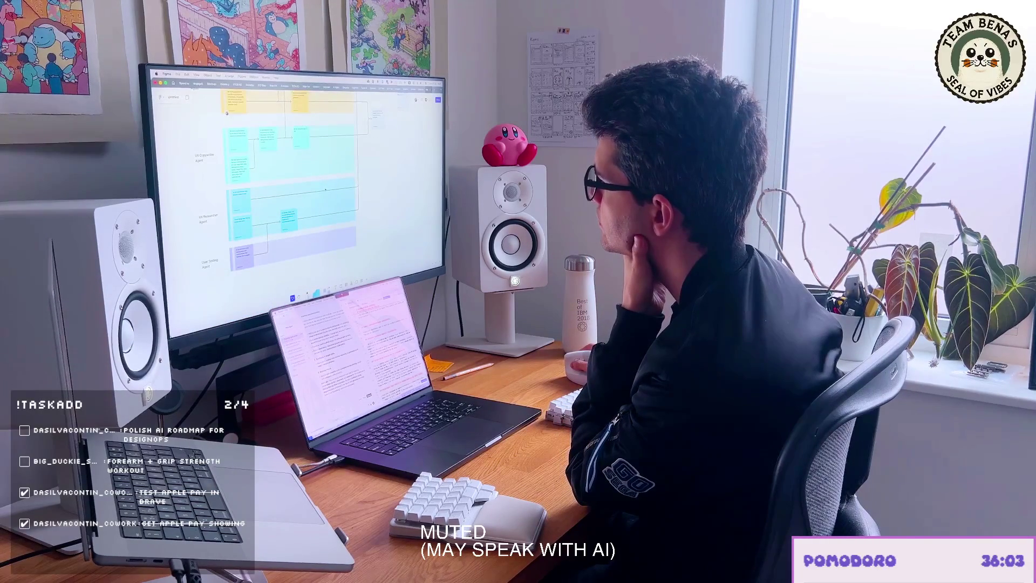
pyautogui.scroll(3, 267, 203)
pyautogui.scroll(2, 267, 203)
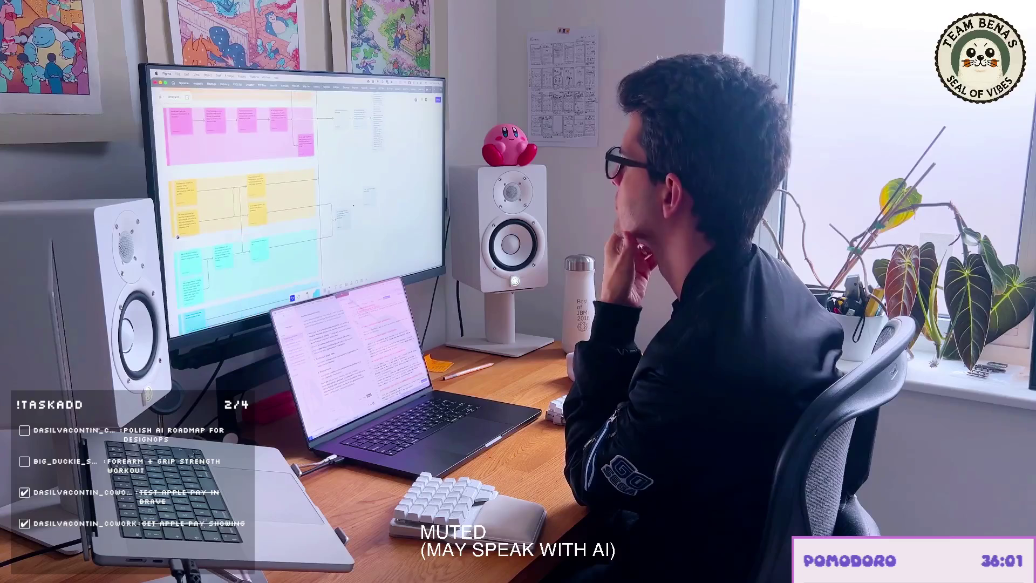
# Step: Bring up the text size choices for the explanatory note beside the yellow row
pyautogui.rightClick(330, 204)
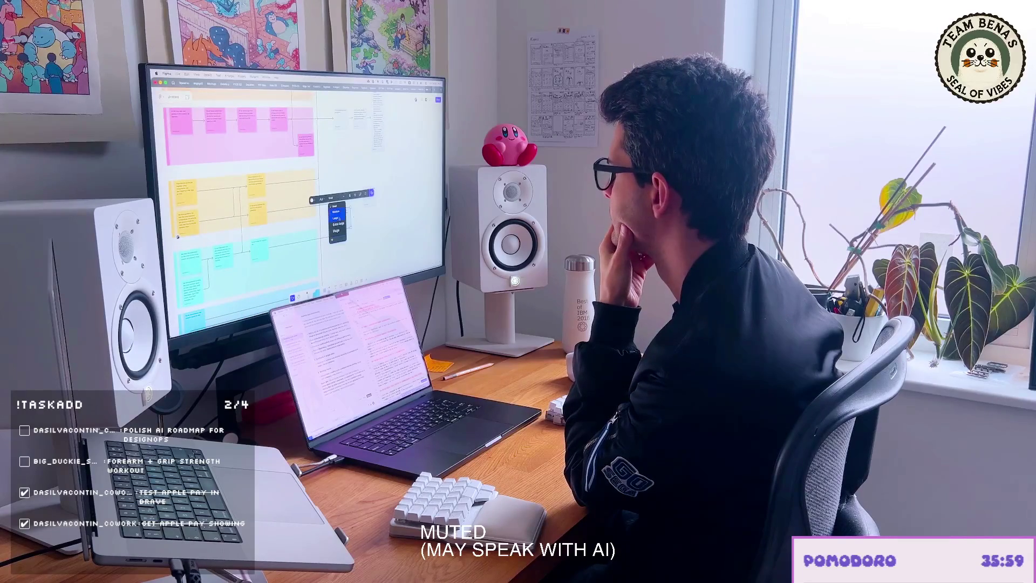
# Step: Set the yellow-row note to Large text, widen its box, and start enlarging the pink-row note
pyautogui.click(339, 217)
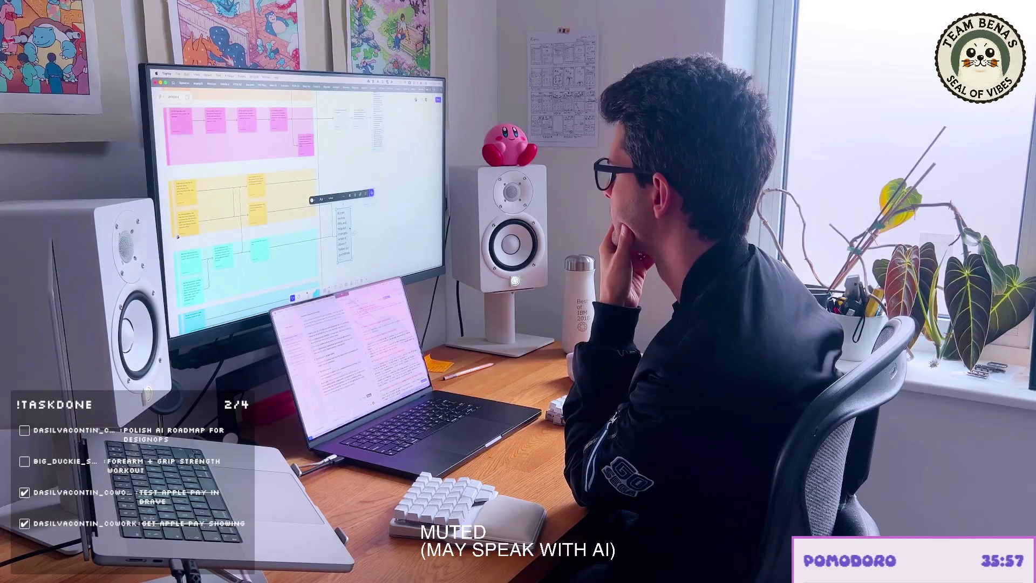
pyautogui.moveTo(350, 237); pyautogui.dragTo(361, 236)
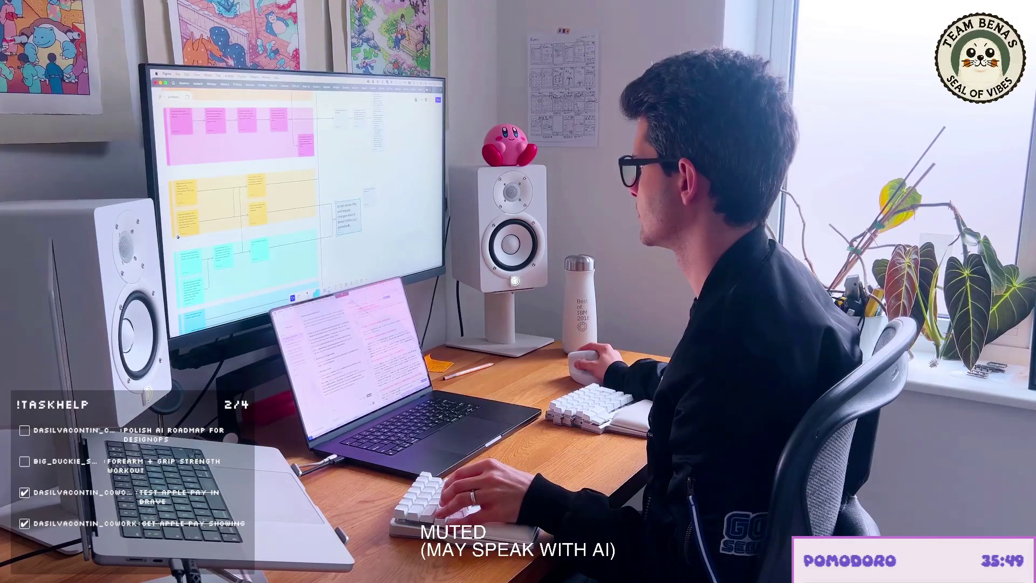
pyautogui.scroll(5, 242, 202)
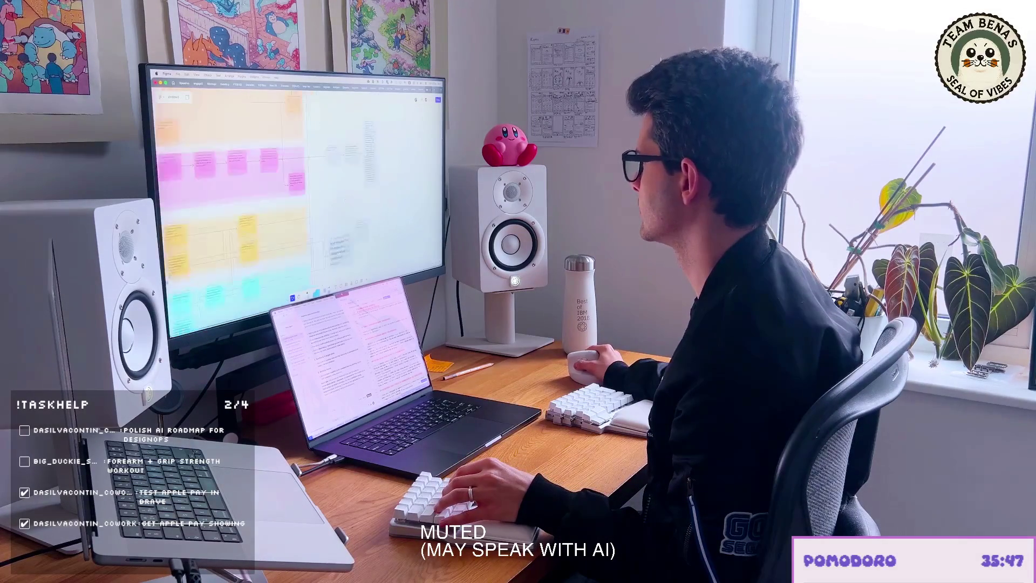
pyautogui.scroll(3, 242, 203)
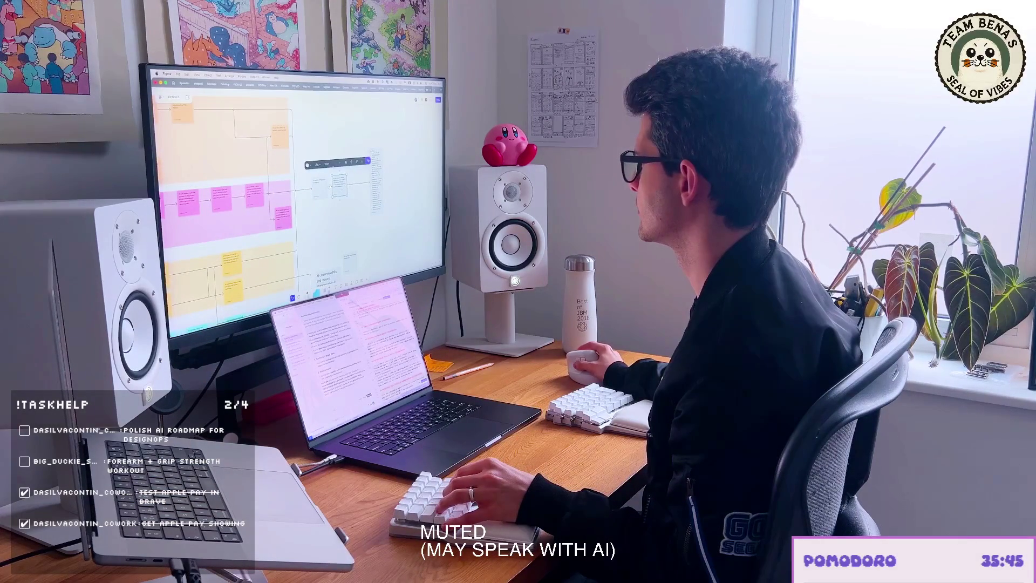
pyautogui.click(336, 177)
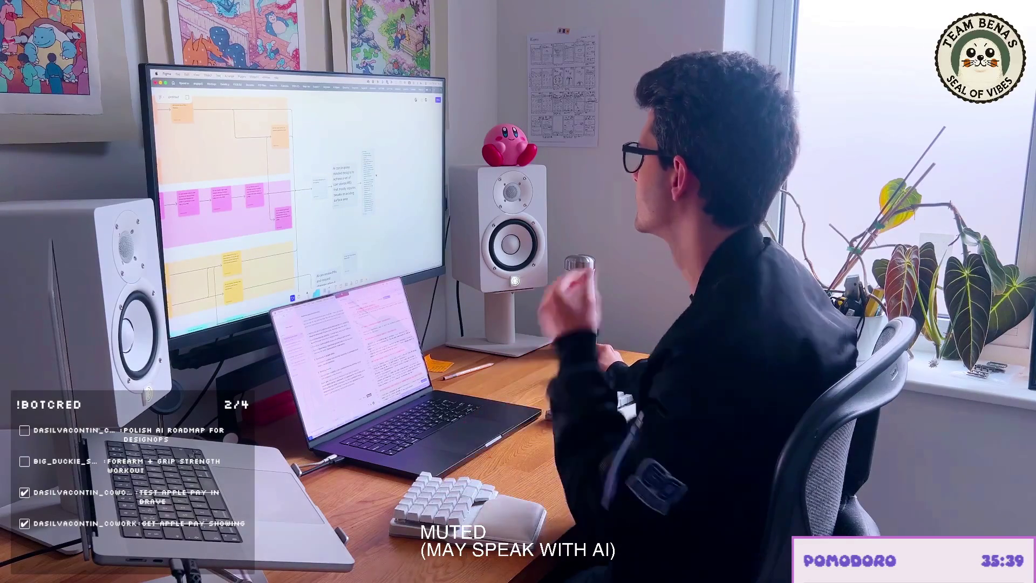
pyautogui.scroll(-10, 295, 202)
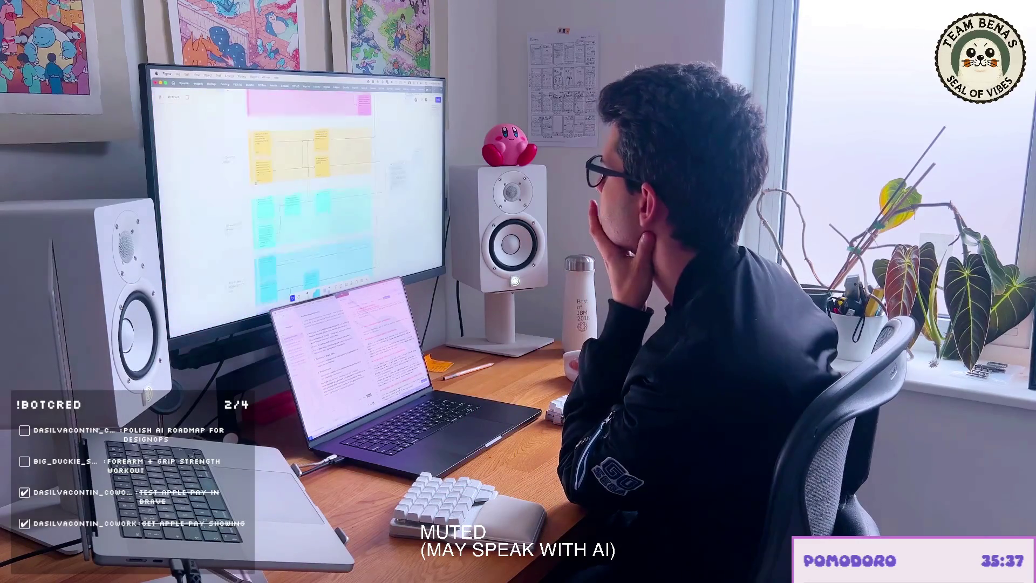
pyautogui.scroll(-3, 323, 186)
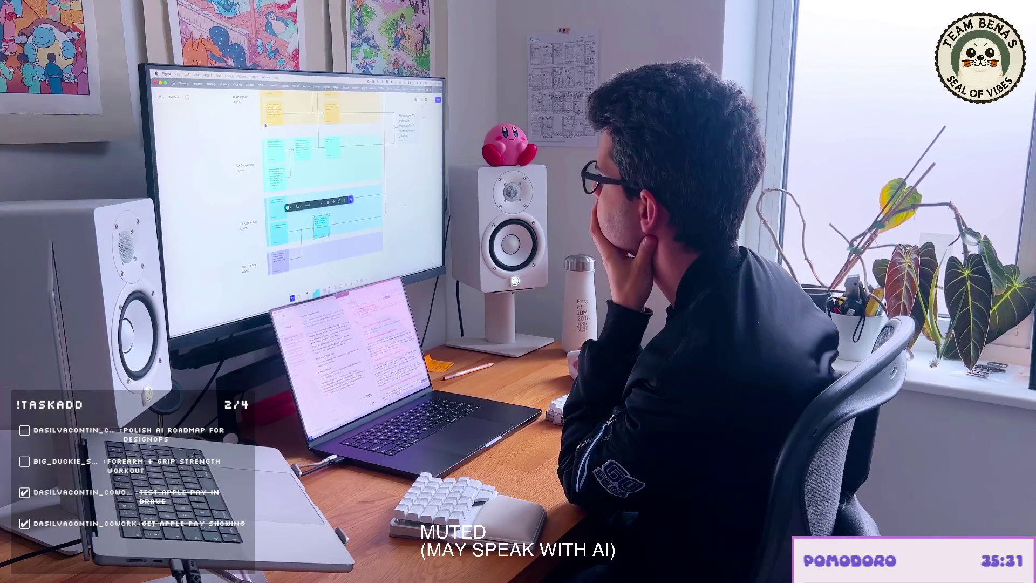
pyautogui.scroll(5, 295, 203)
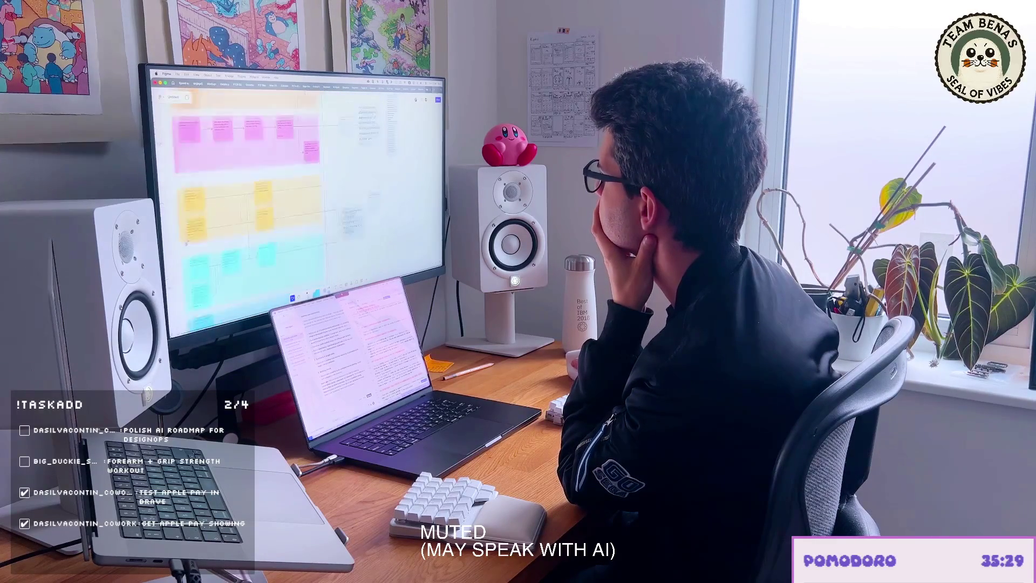
pyautogui.scroll(3, 296, 203)
pyautogui.scroll(-5, 296, 202)
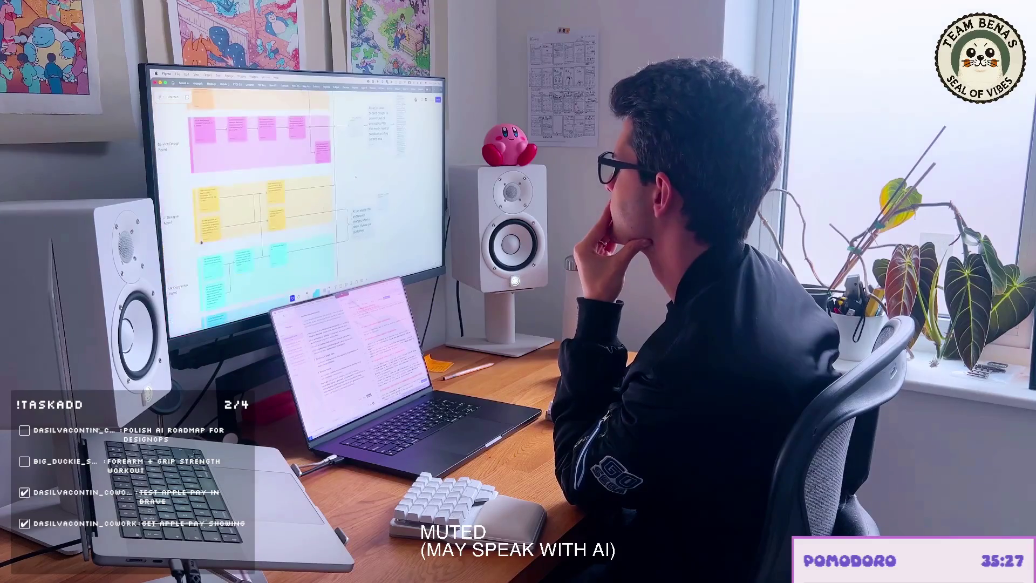
pyautogui.scroll(-2, 295, 202)
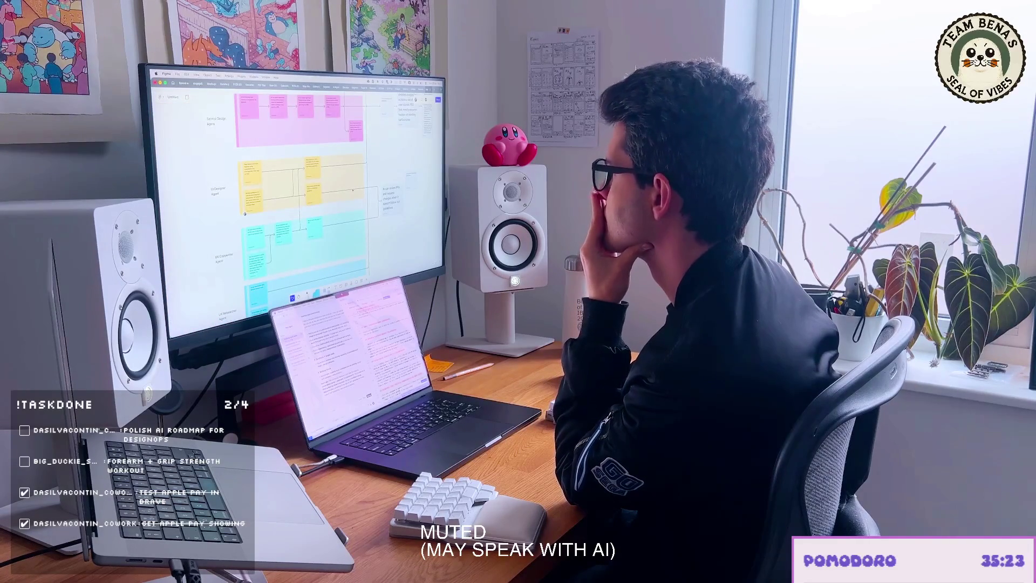
pyautogui.scroll(3, 295, 187)
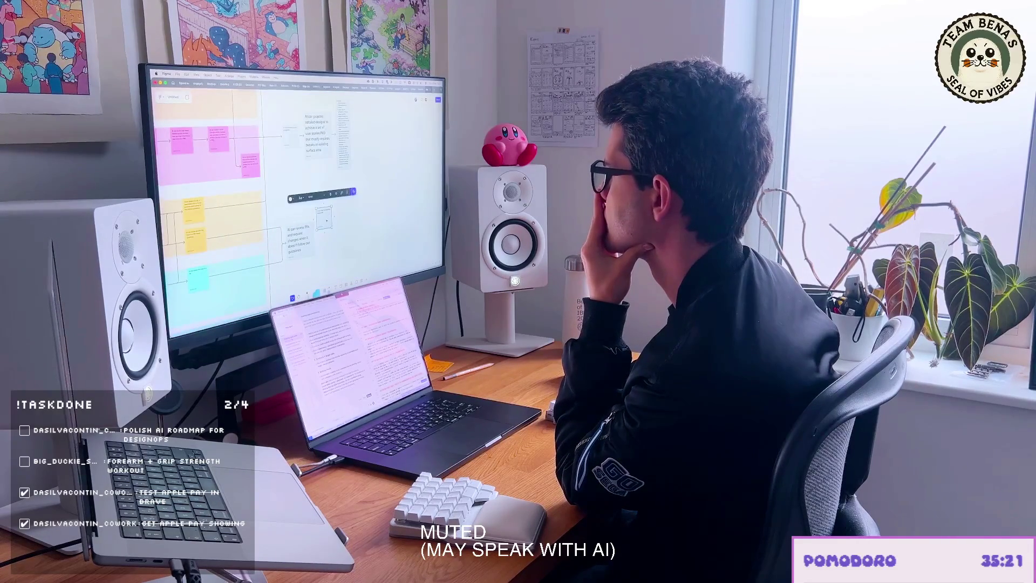
# Step: Deselect the pink-row note after enlarging its text to match the others
pyautogui.press('Escape')
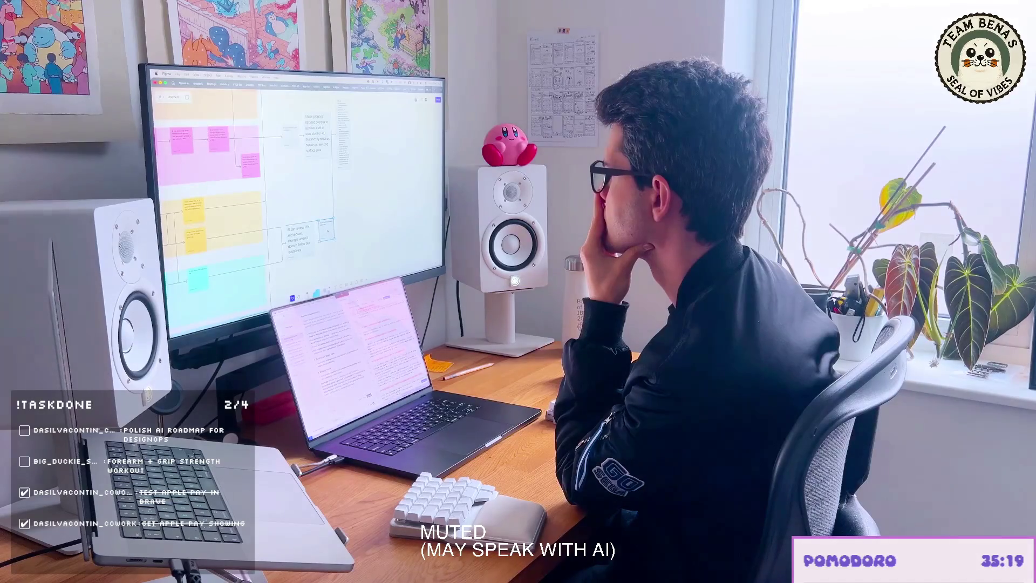
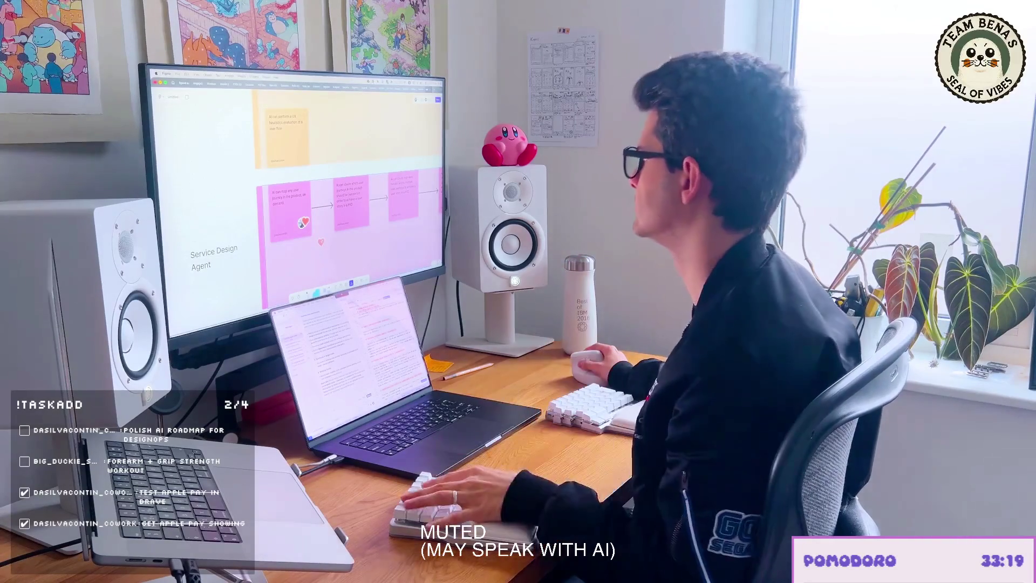
pyautogui.scroll(-3, 350, 195)
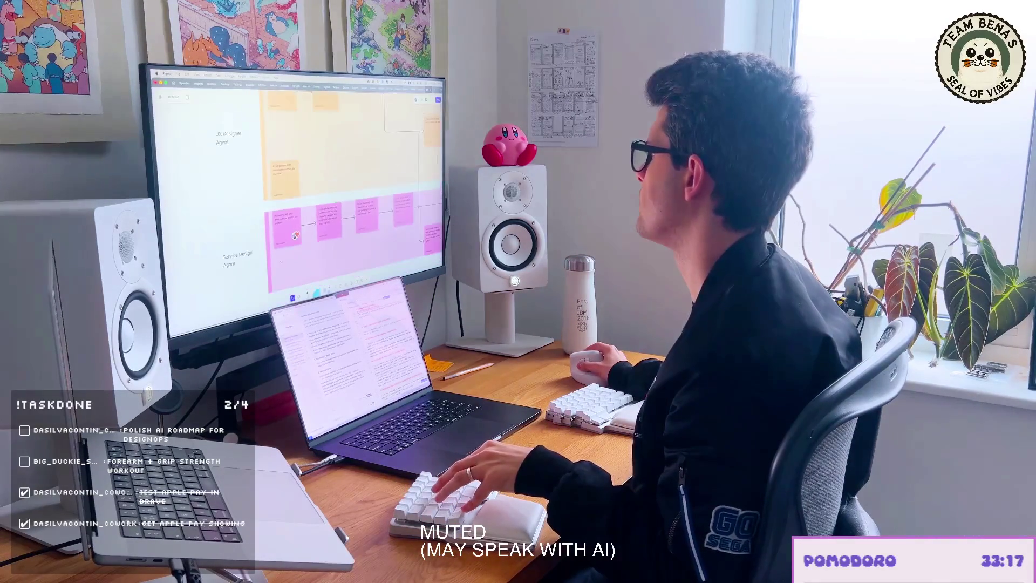
pyautogui.scroll(-2, 350, 194)
pyautogui.scroll(-3, 281, 260)
pyautogui.scroll(3, 284, 261)
pyautogui.scroll(2, 302, 261)
pyautogui.scroll(2, 300, 194)
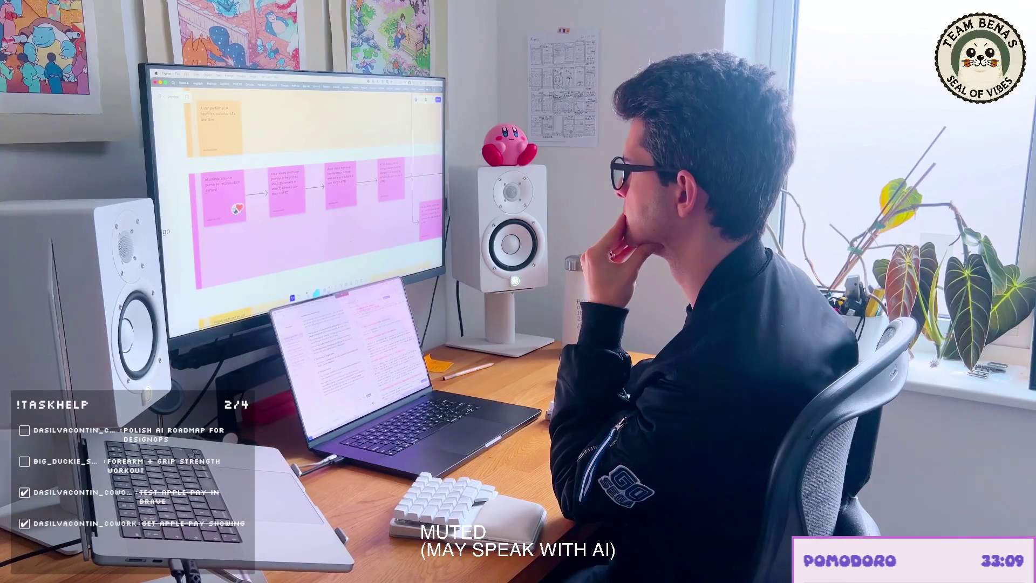
pyautogui.scroll(2, 292, 194)
pyautogui.scroll(2, 291, 202)
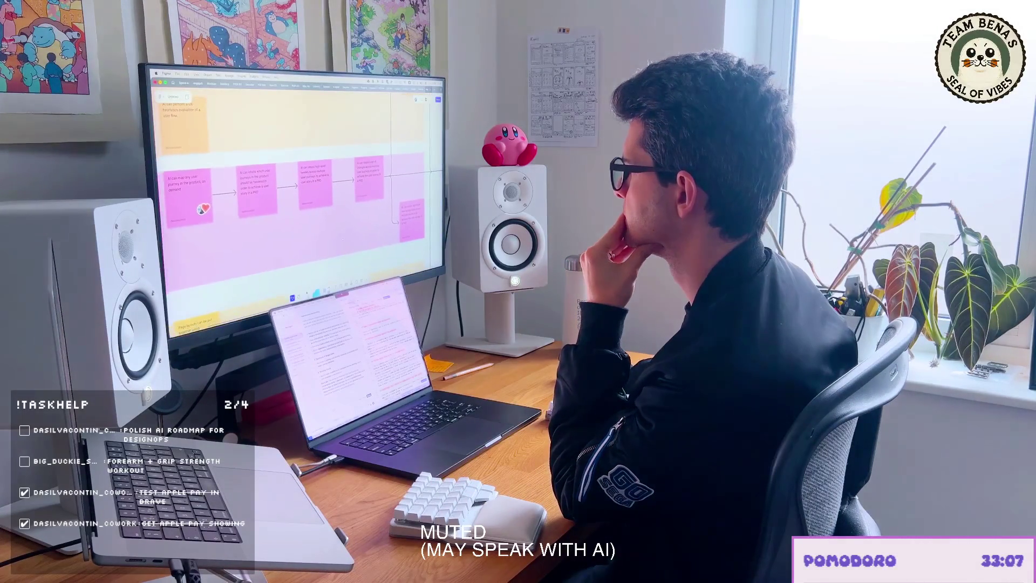
pyautogui.scroll(2, 291, 202)
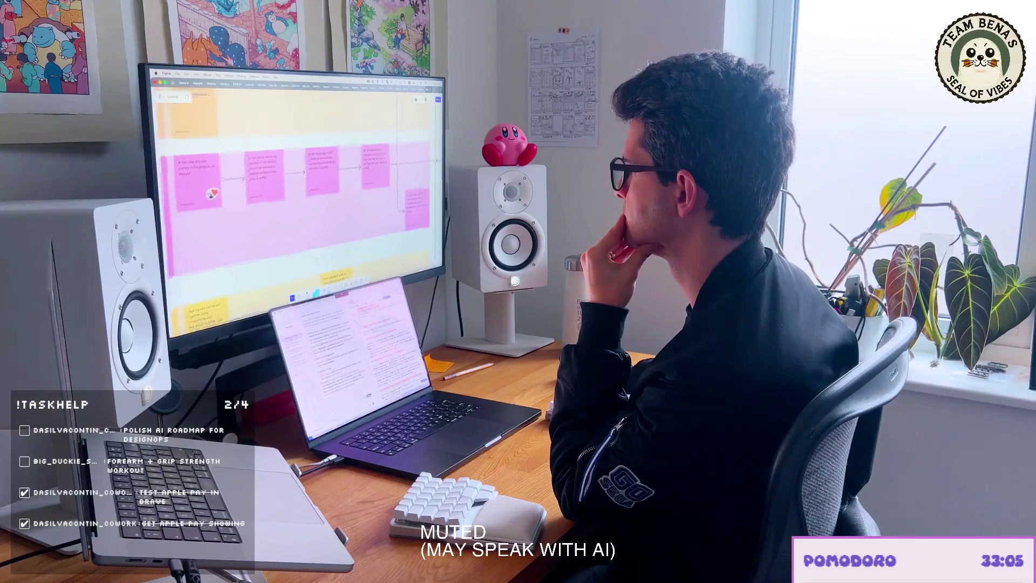
pyautogui.scroll(2, 291, 202)
pyautogui.hscroll(-1, 299, 194)
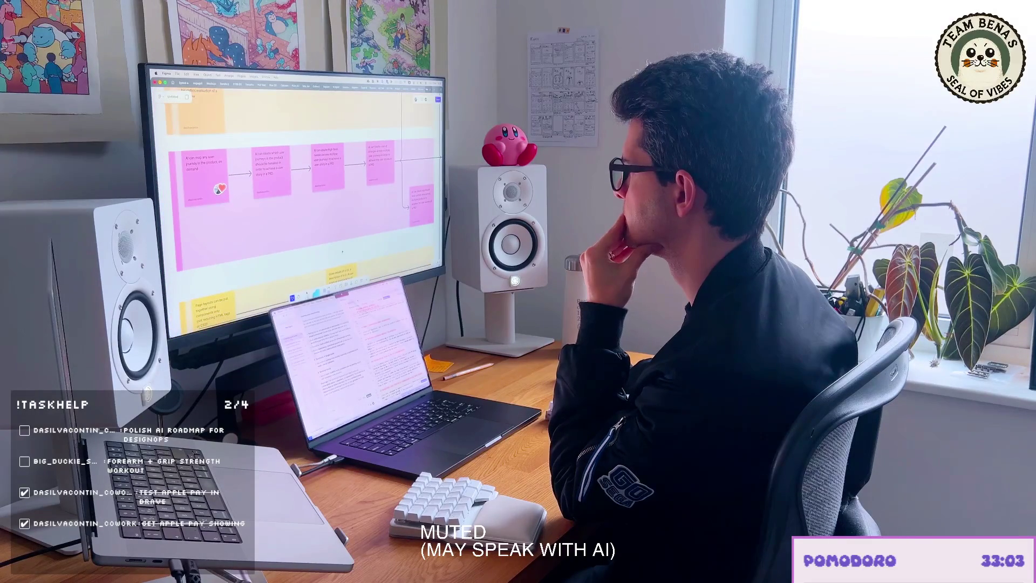
pyautogui.hscroll(1, 299, 194)
pyautogui.hscroll(1, 299, 195)
pyautogui.hscroll(2, 300, 194)
pyautogui.hscroll(1, 300, 194)
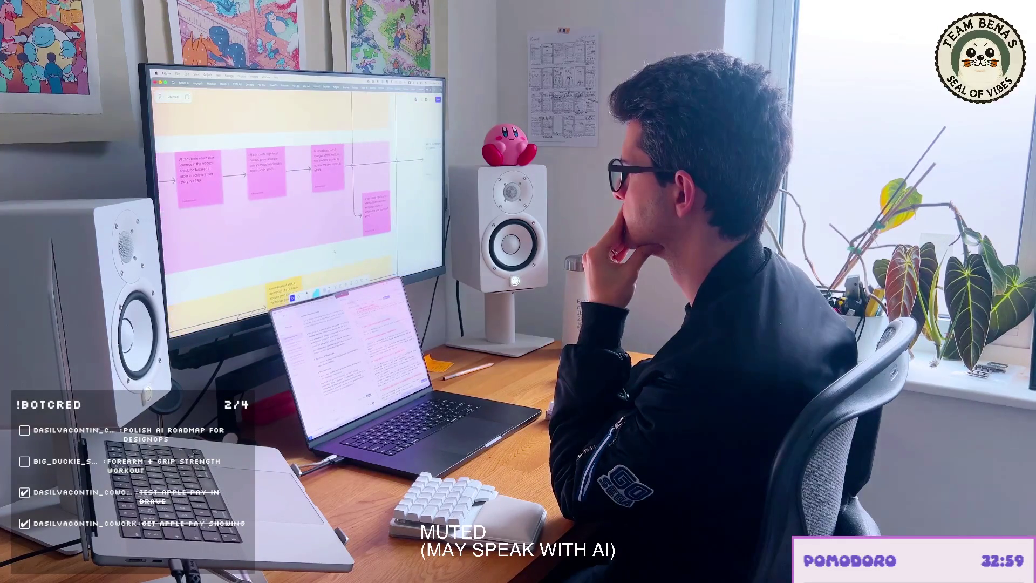
pyautogui.scroll(-2, 300, 194)
pyautogui.scroll(-2, 299, 194)
pyautogui.scroll(-2, 300, 195)
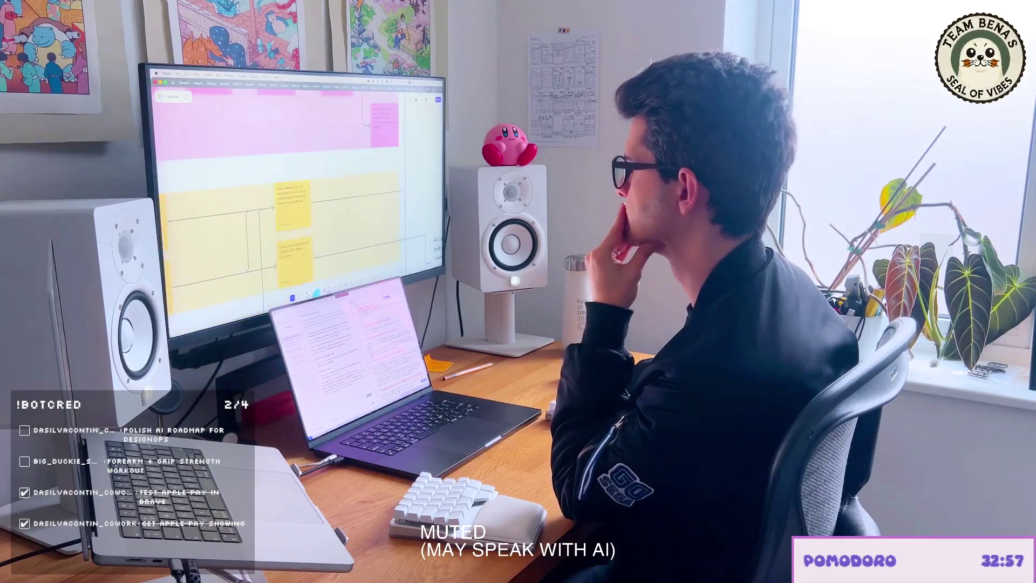
pyautogui.scroll(-3, 300, 194)
pyautogui.scroll(-3, 300, 194)
pyautogui.scroll(3, 300, 194)
pyautogui.scroll(-2, 300, 195)
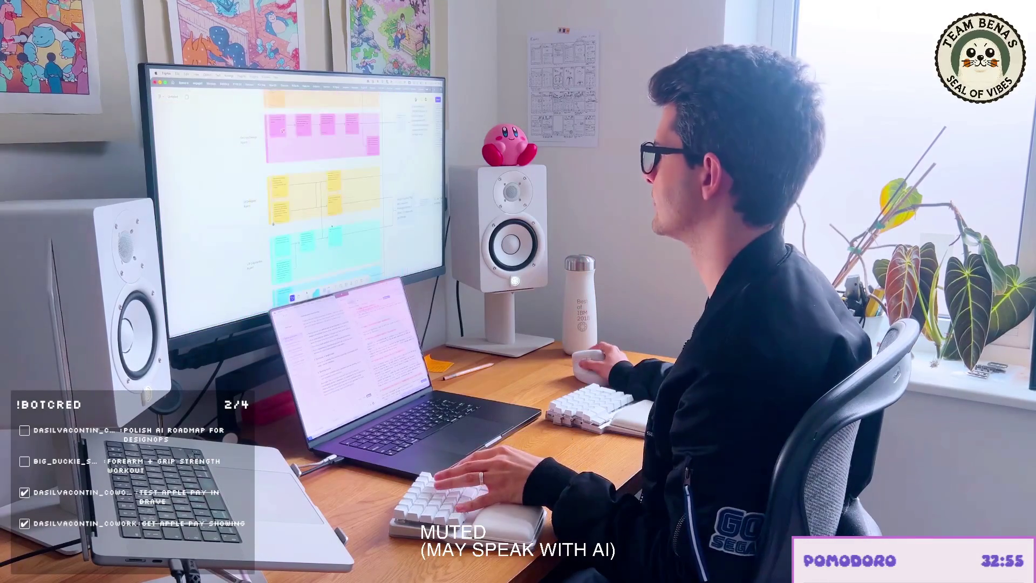
pyautogui.scroll(-2, 299, 195)
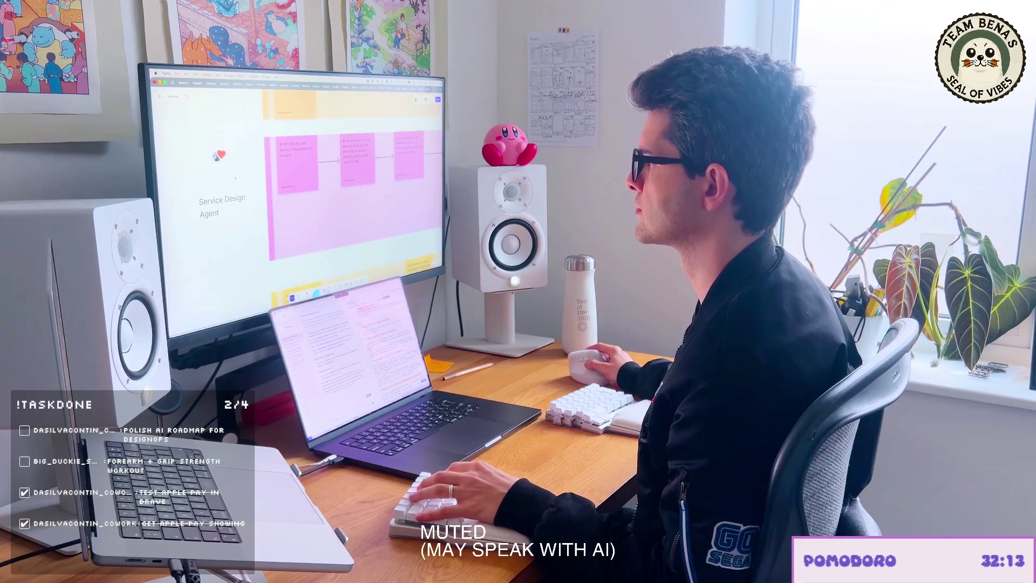
# Step: Discard an unwanted heart duplicate, then select the heart icon in the Figma file for copying
pyautogui.hotkey('ctrl', 'd')
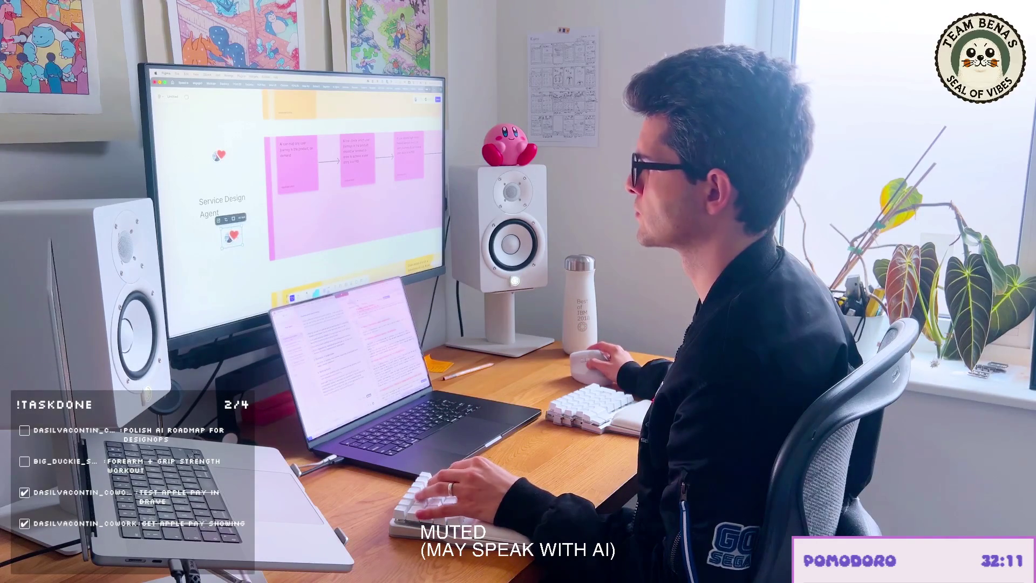
pyautogui.press('Delete')
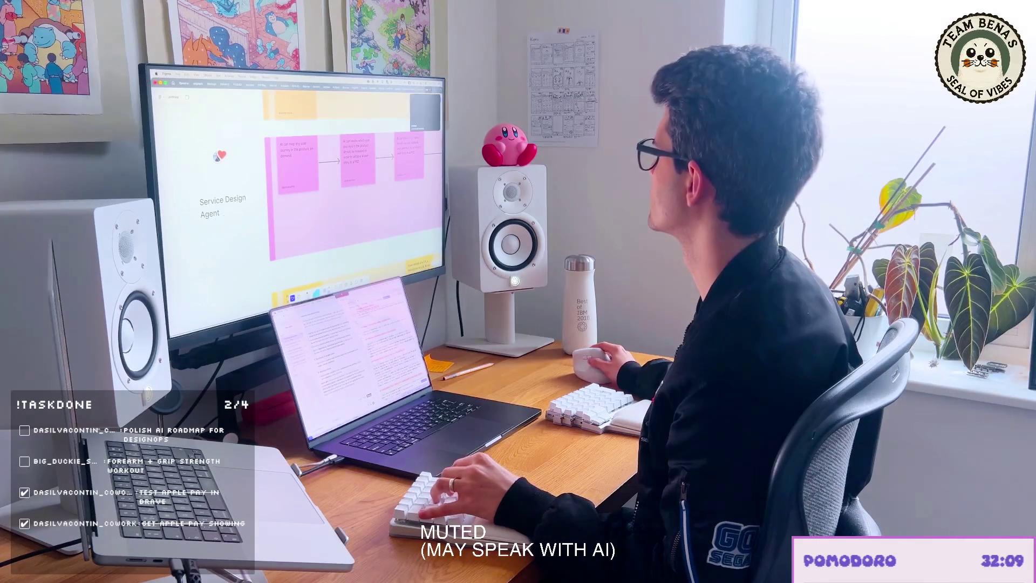
pyautogui.hotkey('ctrl', 'Tab')
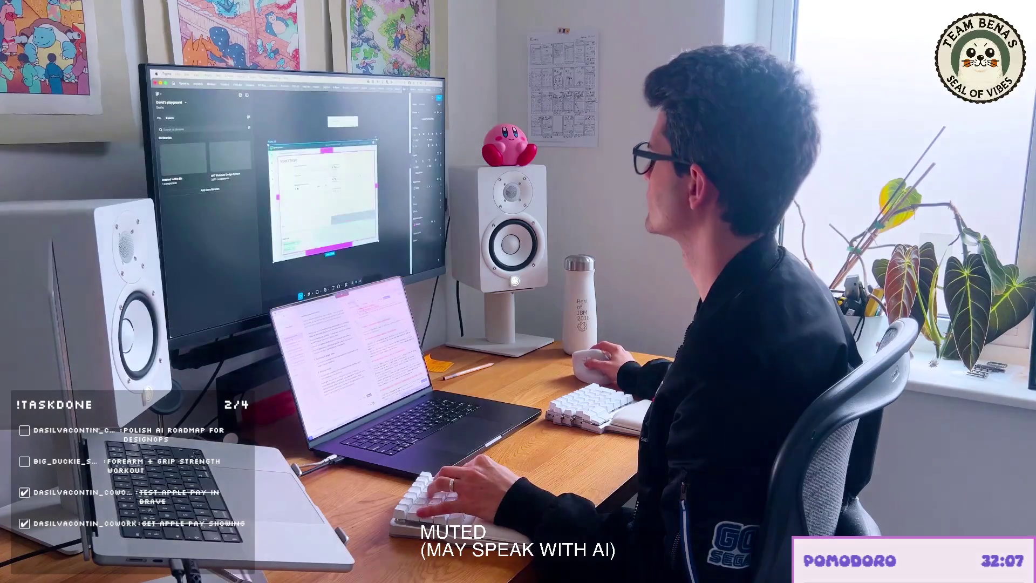
pyautogui.hotkey('ctrl', 'v')
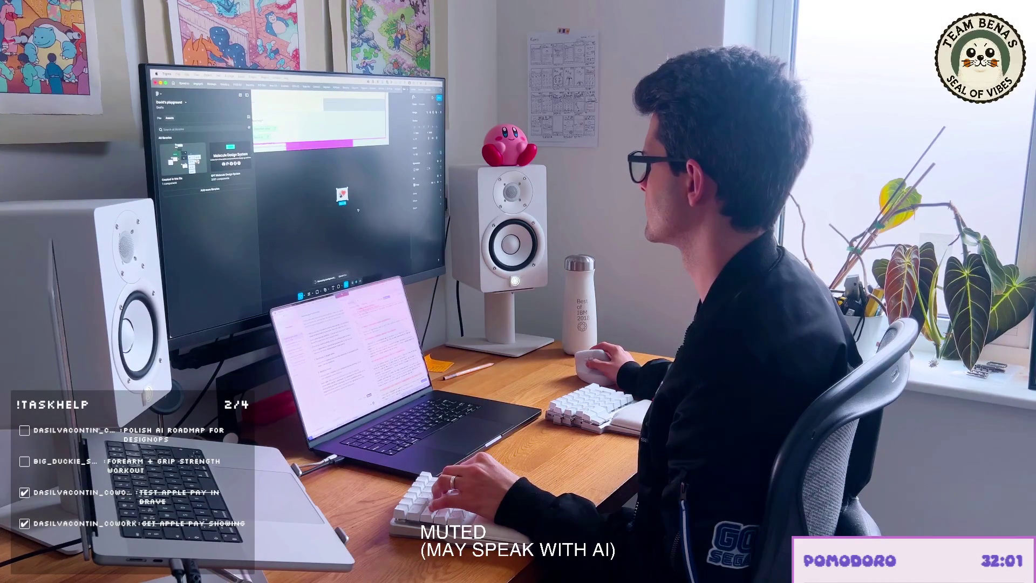
pyautogui.click(342, 195)
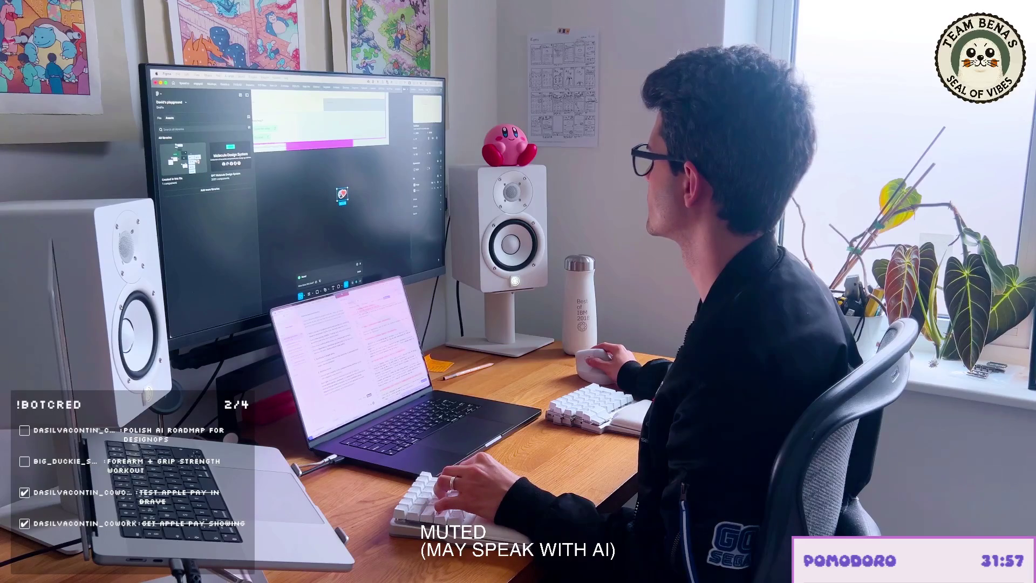
pyautogui.scroll(5, 292, 186)
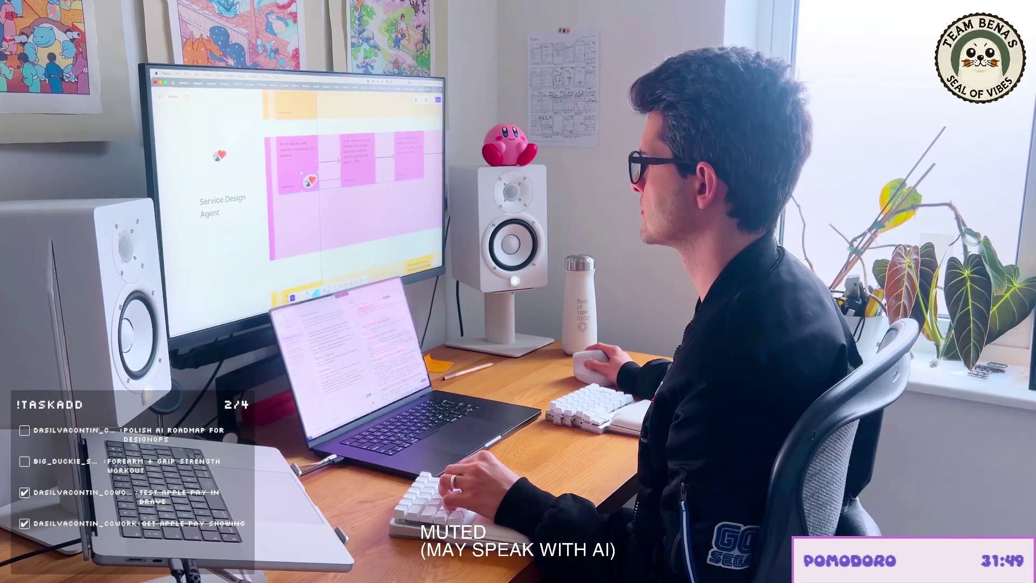
pyautogui.scroll(-3, 310, 181)
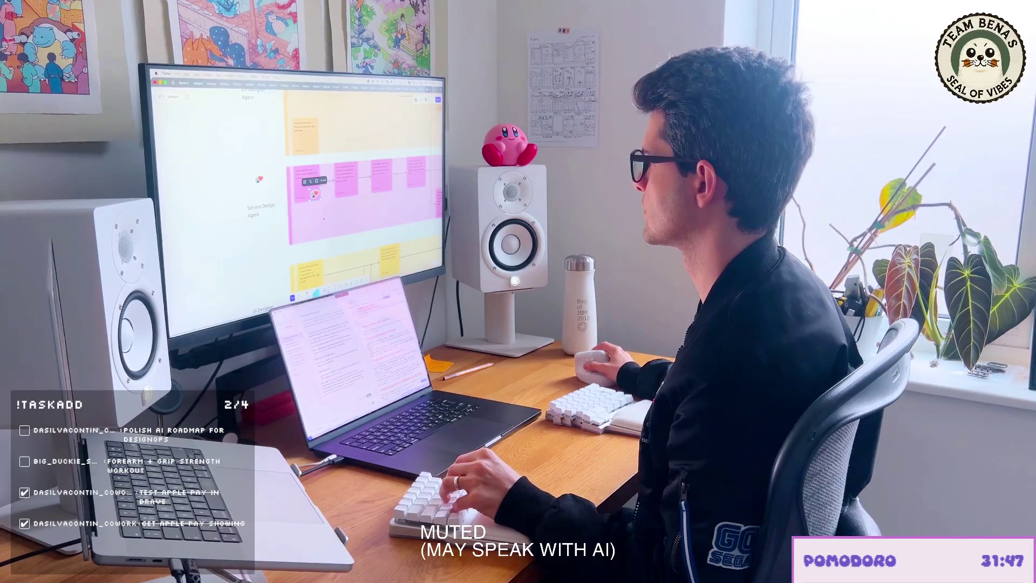
pyautogui.scroll(-3, 349, 194)
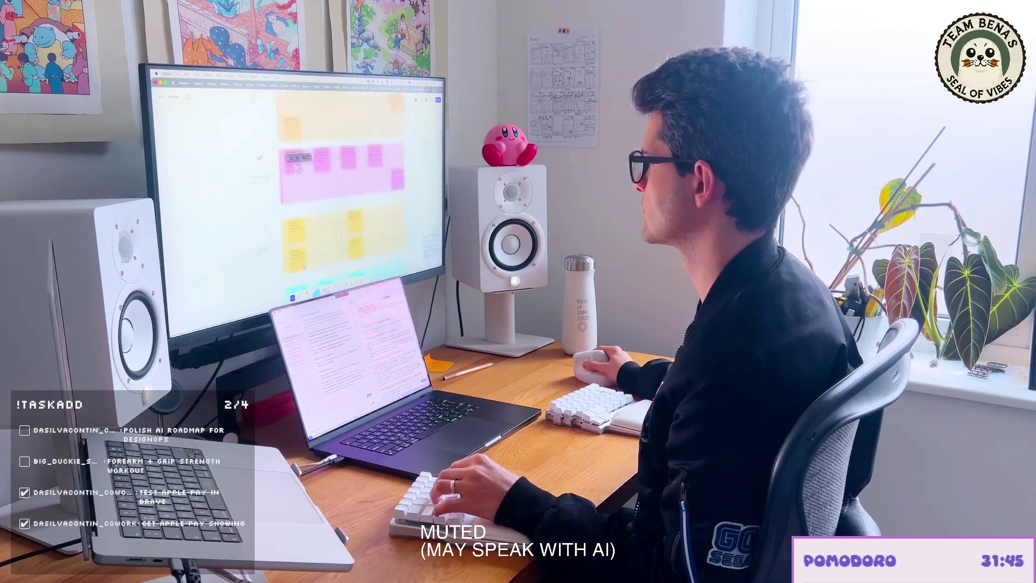
pyautogui.scroll(-2, 348, 195)
# Step: Deselect the heart and reach the sticker library via the yellow sticky notes' context menu
pyautogui.click(291, 182)
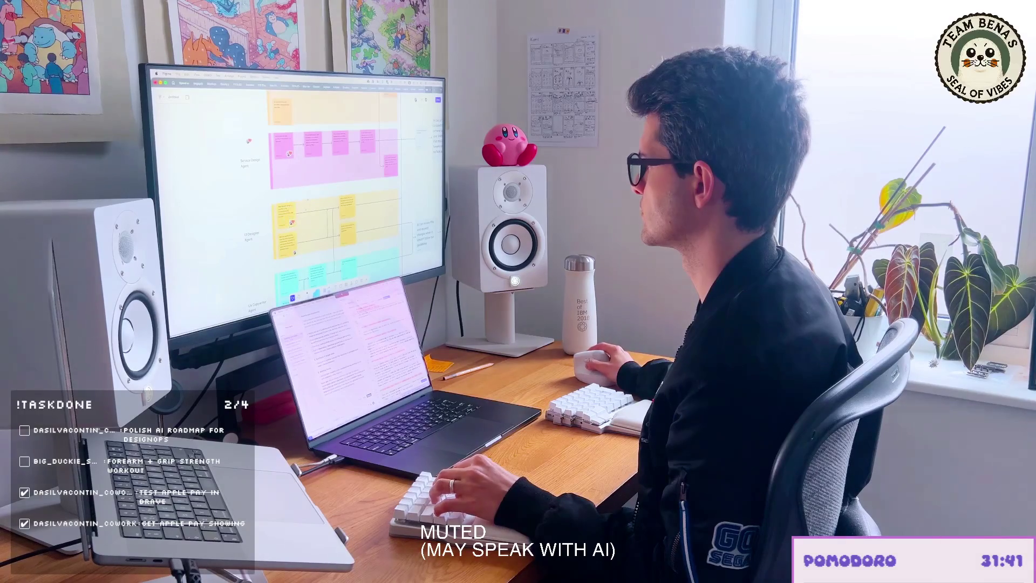
pyautogui.scroll(1, 271, 233)
pyautogui.scroll(1, 271, 233)
pyautogui.scroll(1, 272, 233)
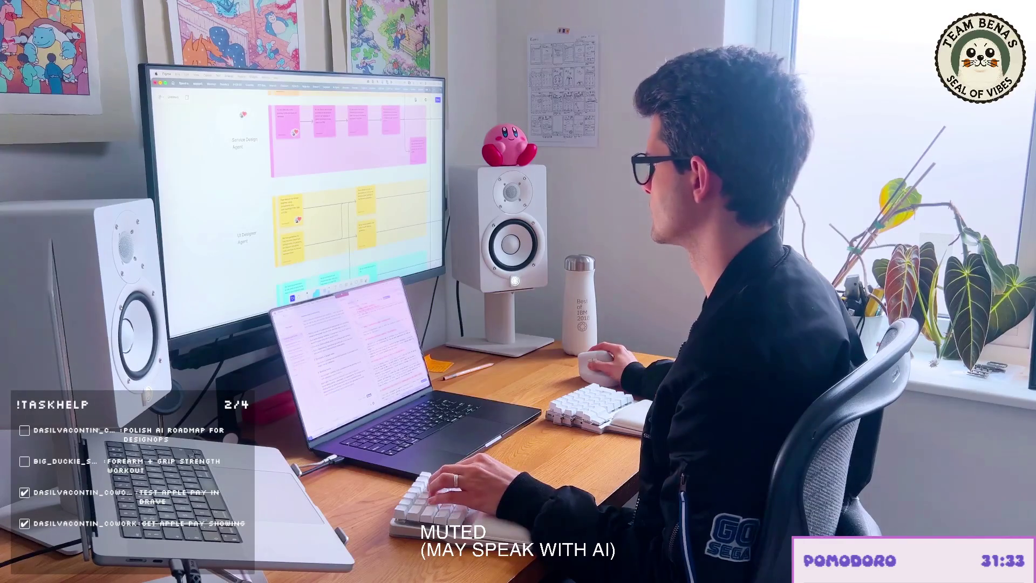
pyautogui.rightClick(288, 216)
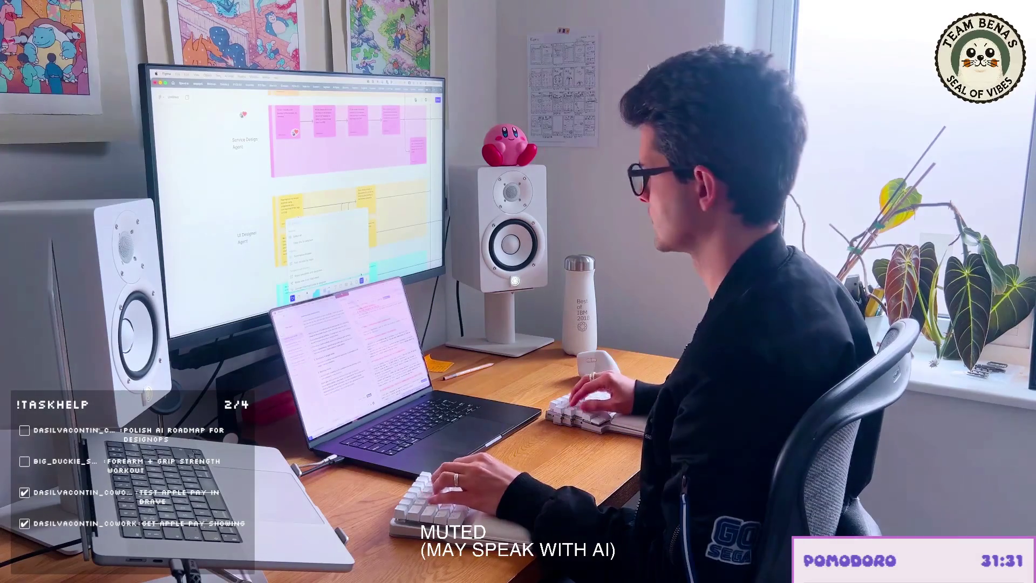
pyautogui.click(298, 220)
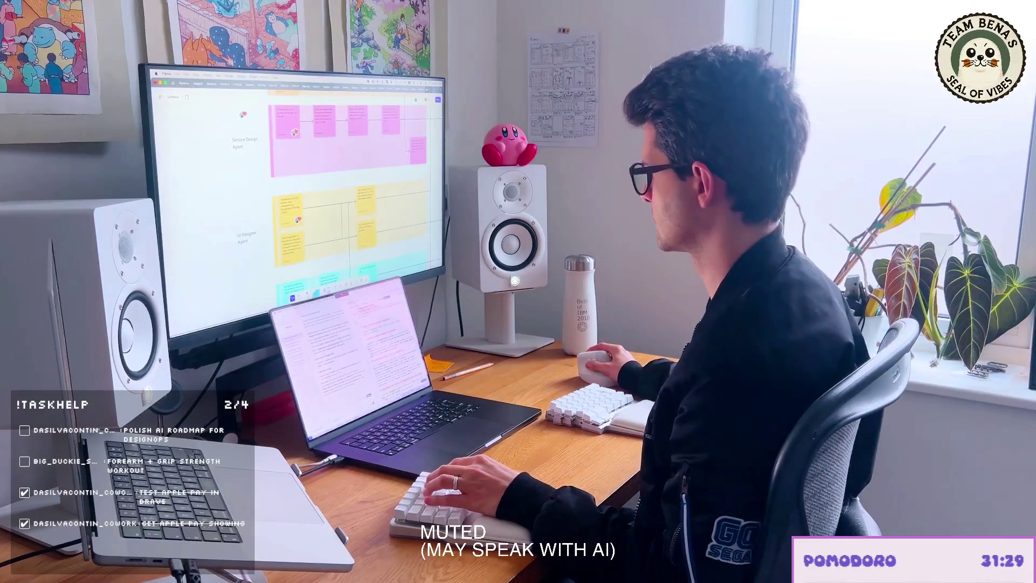
pyautogui.rightClick(288, 214)
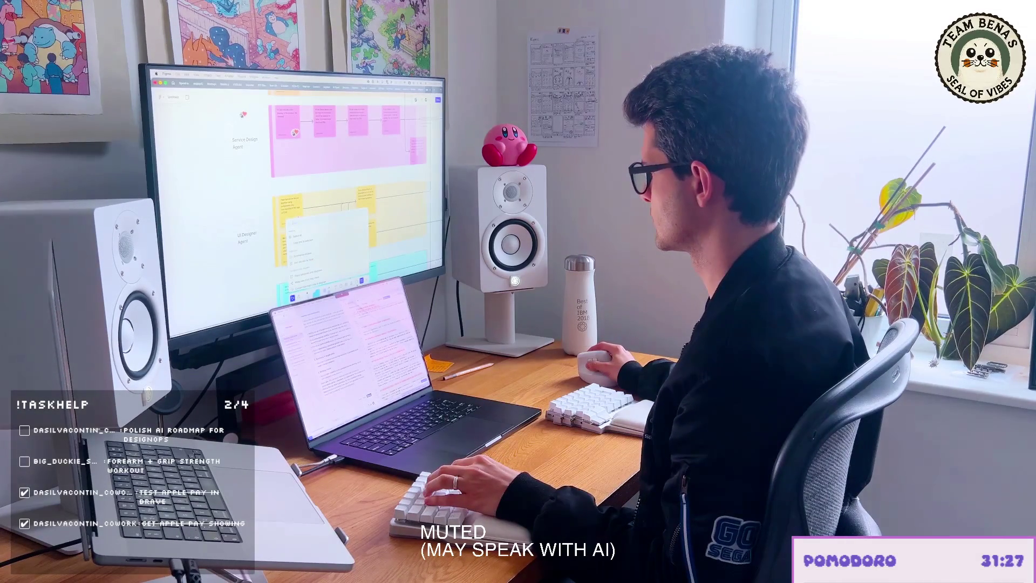
pyautogui.click(301, 236)
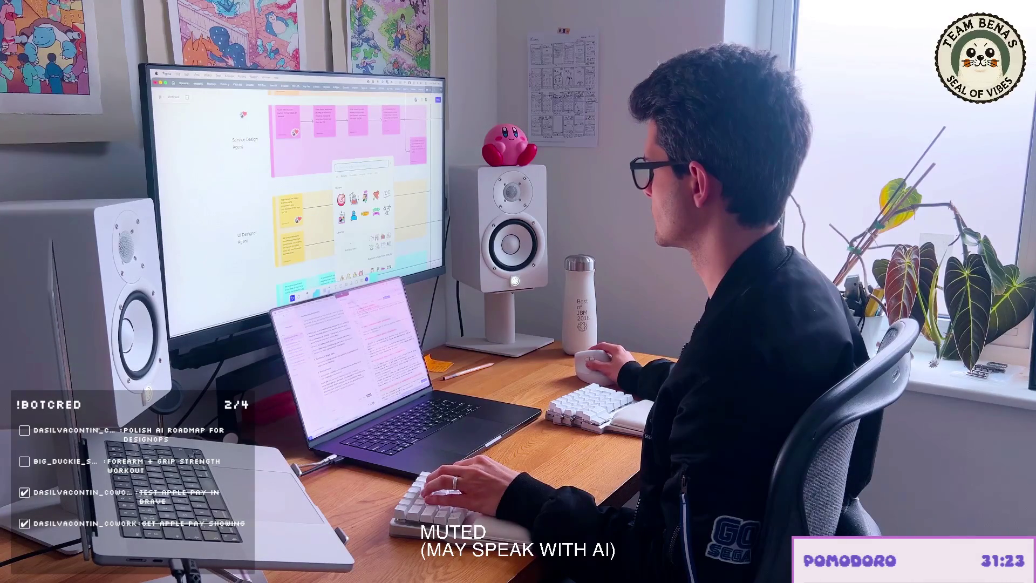
pyautogui.press('Escape')
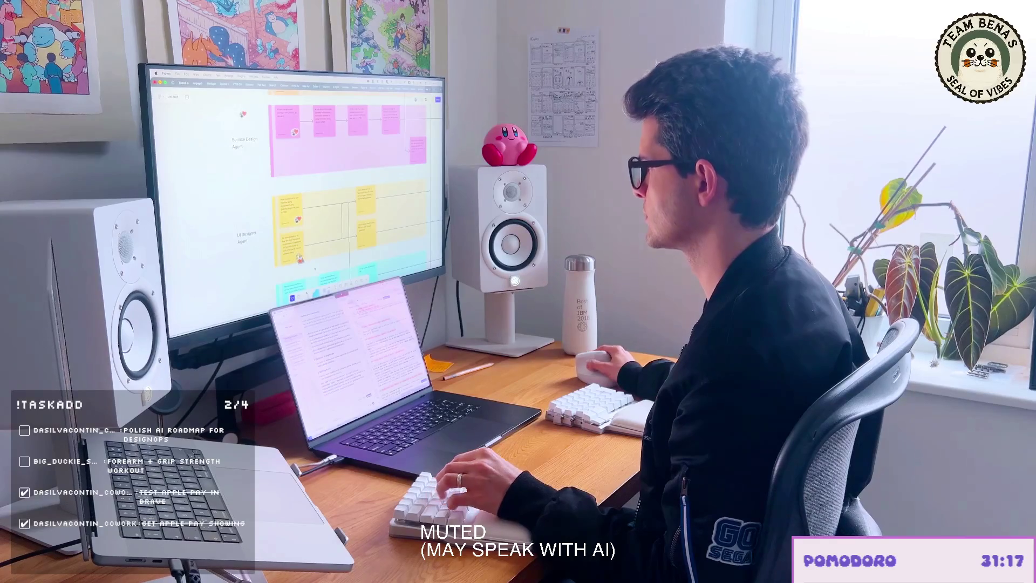
pyautogui.scroll(-3, 348, 186)
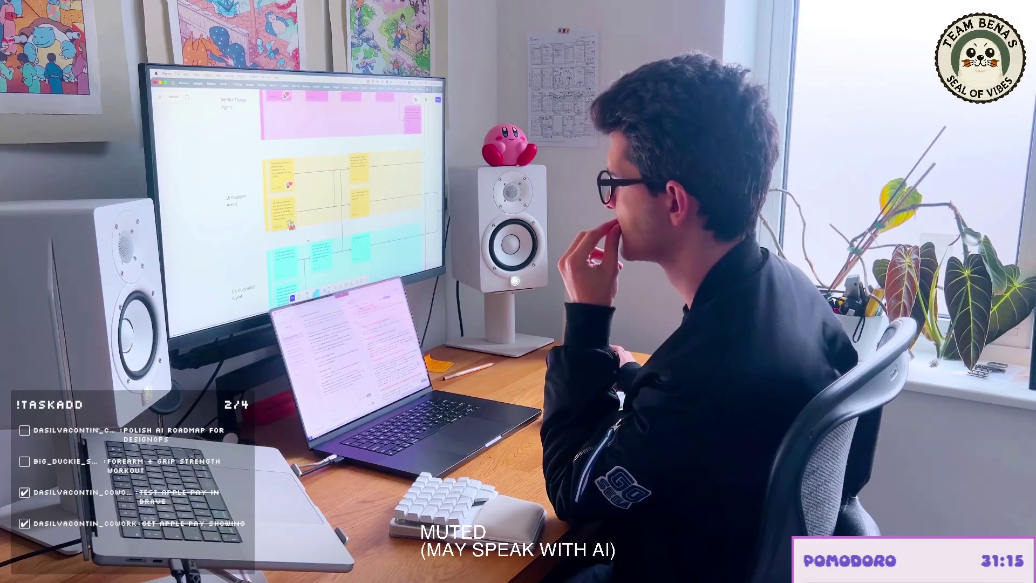
pyautogui.scroll(-3, 348, 186)
pyautogui.scroll(-2, 348, 195)
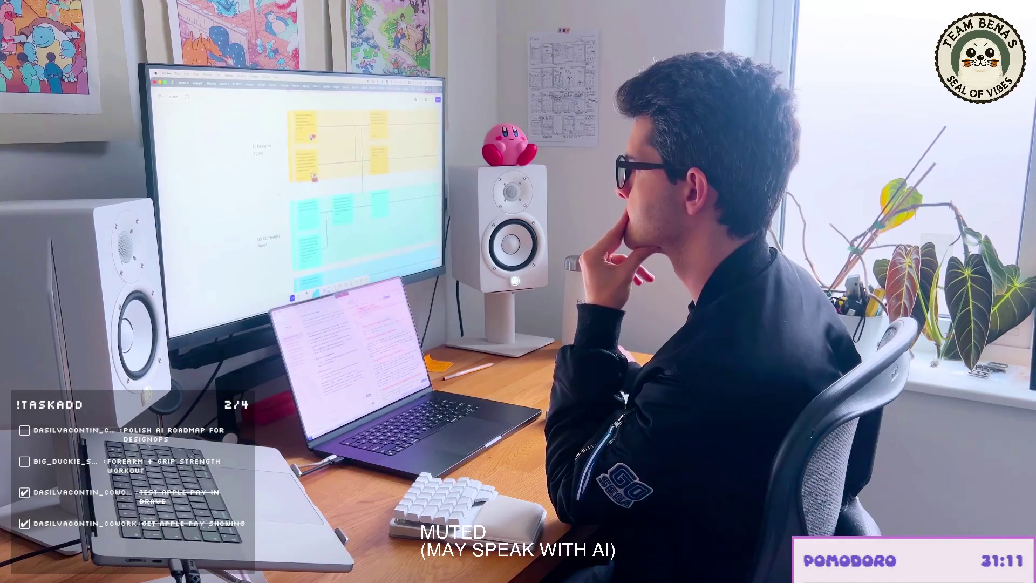
pyautogui.scroll(2, 348, 194)
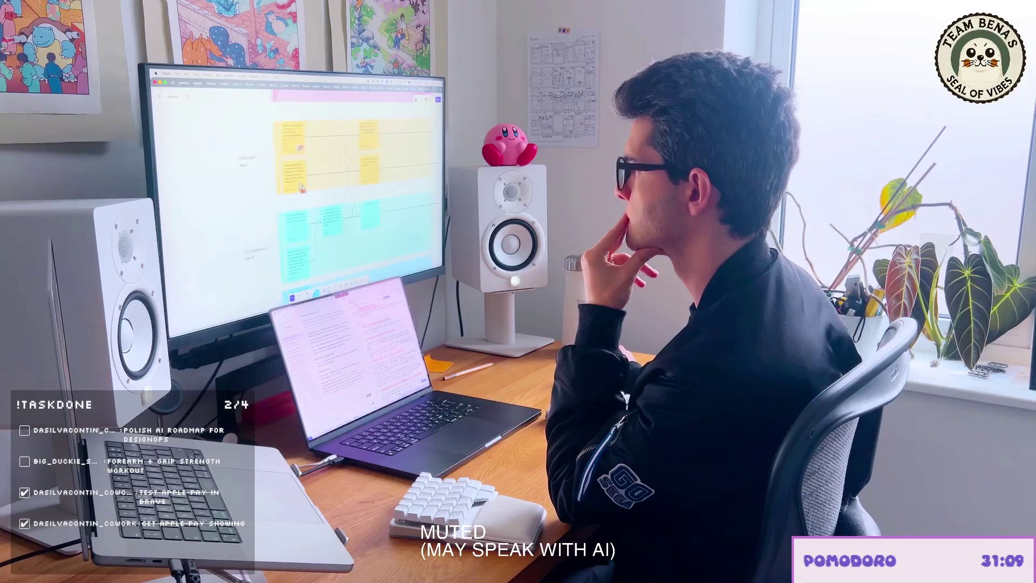
pyautogui.hscroll(2, 278, 203)
pyautogui.hscroll(2, 282, 200)
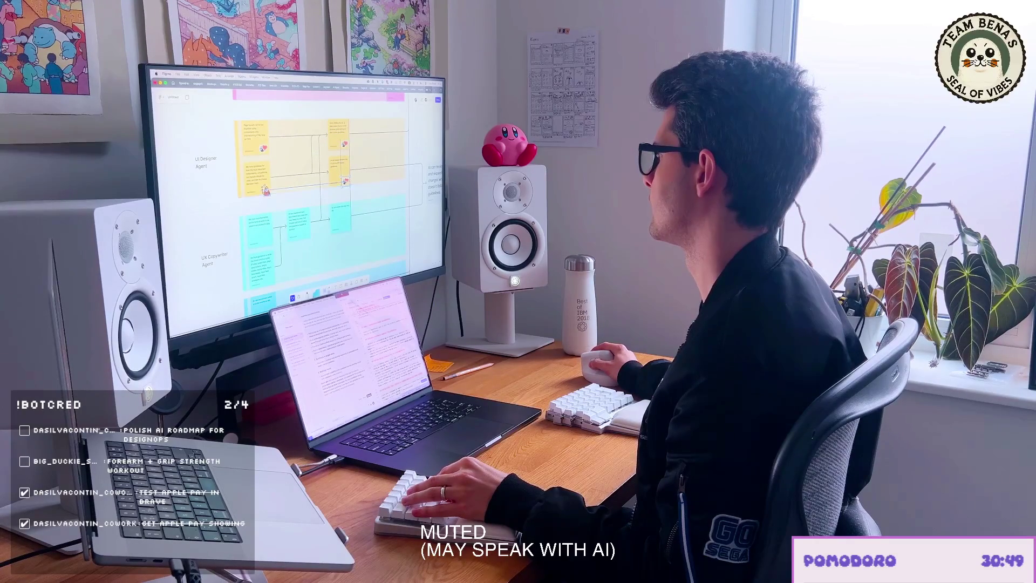
pyautogui.hscroll(3, 296, 187)
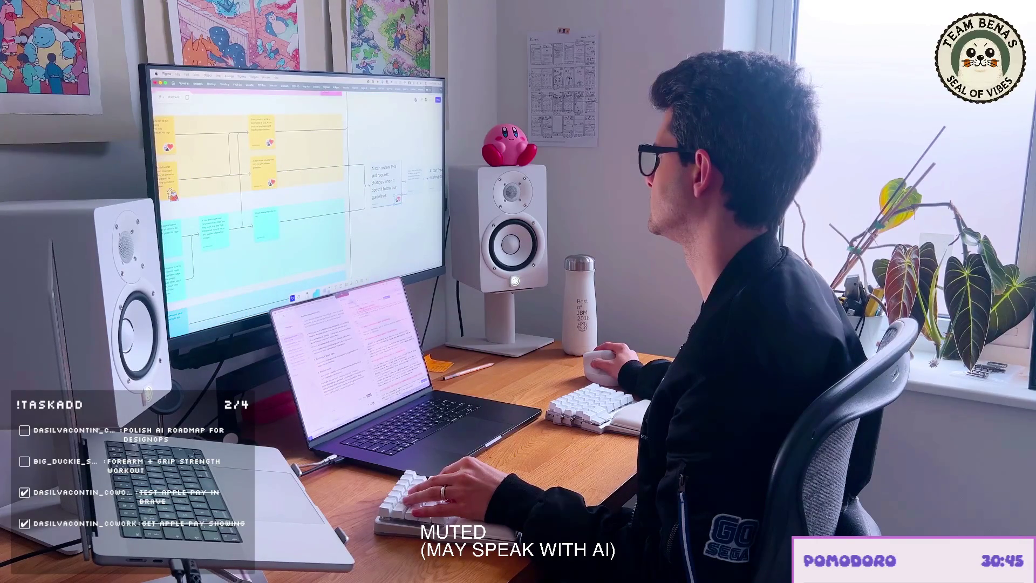
pyautogui.hscroll(3, 295, 186)
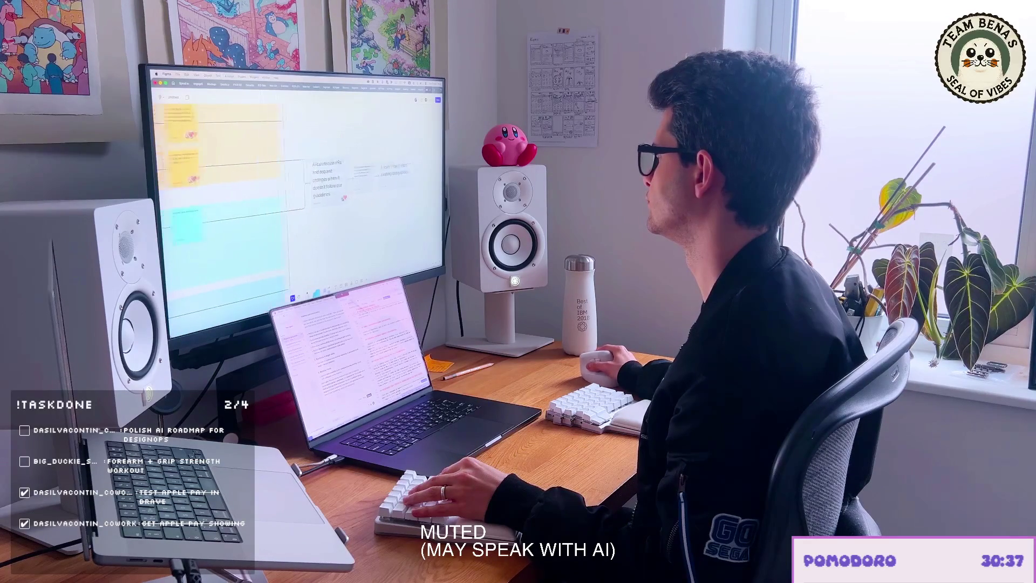
pyautogui.scroll(-3, 296, 186)
pyautogui.scroll(3, 295, 186)
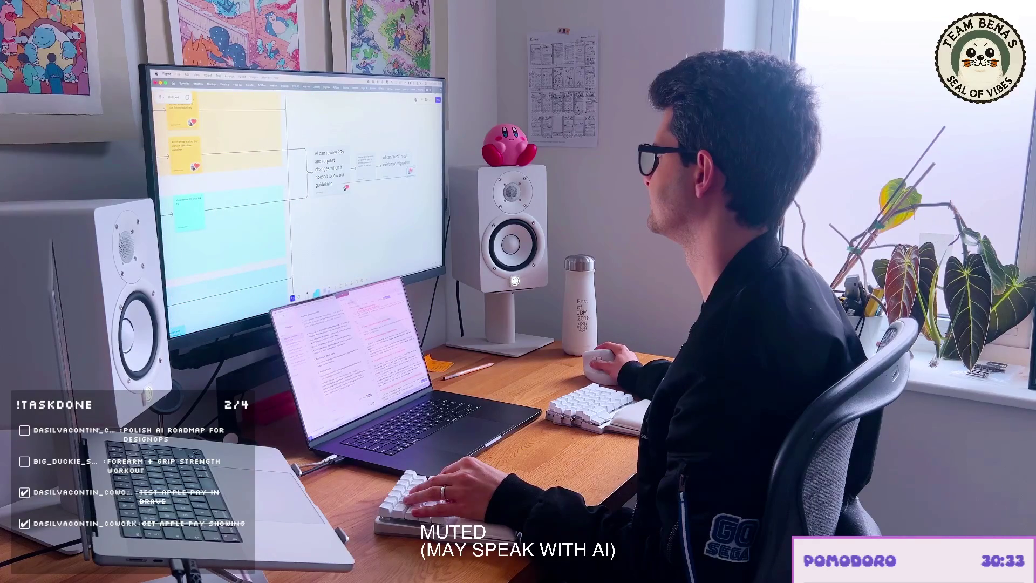
pyautogui.scroll(-3, 295, 186)
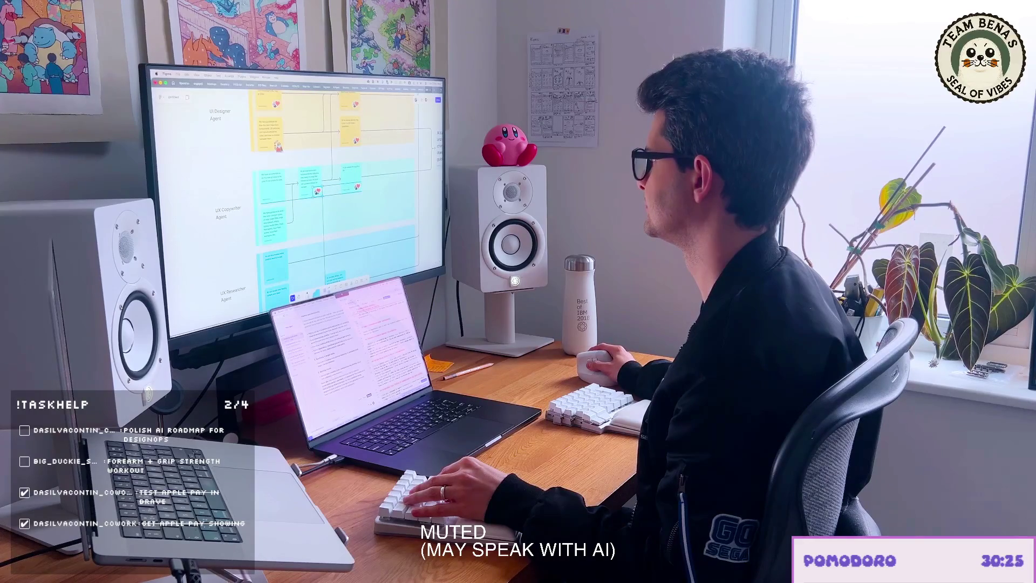
pyautogui.hscroll(-3, 295, 186)
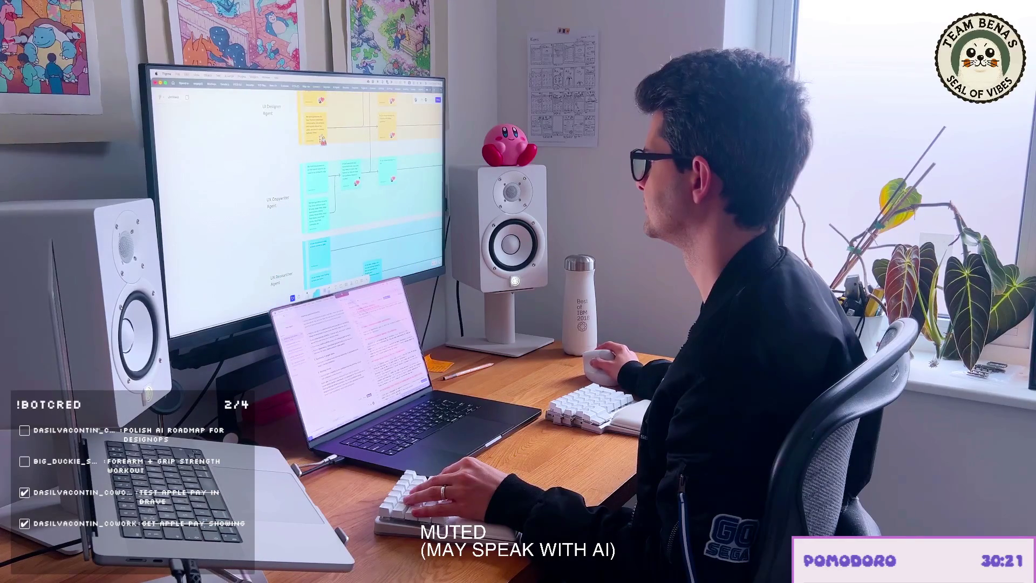
# Step: Select UX Copywriter Agent sticky notes to place heart stickers, then clear the selection
pyautogui.click(352, 180)
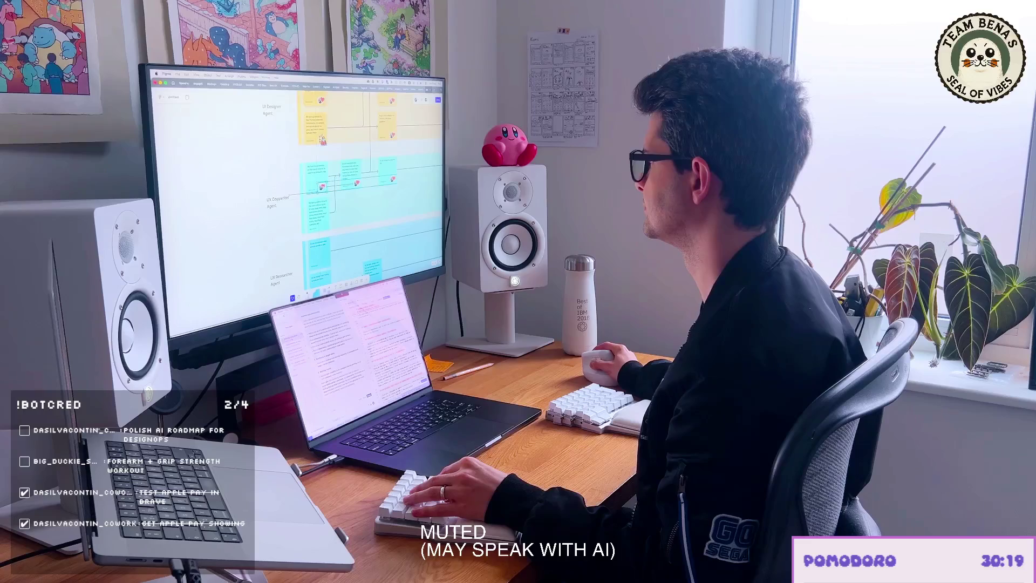
pyautogui.click(321, 155)
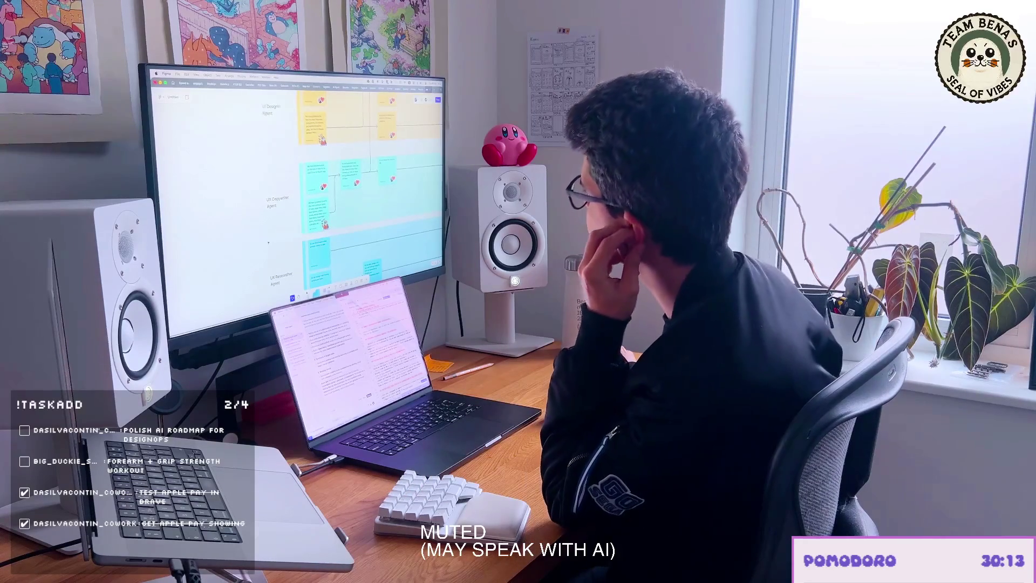
pyautogui.scroll(-2, 348, 194)
pyautogui.scroll(3, 300, 186)
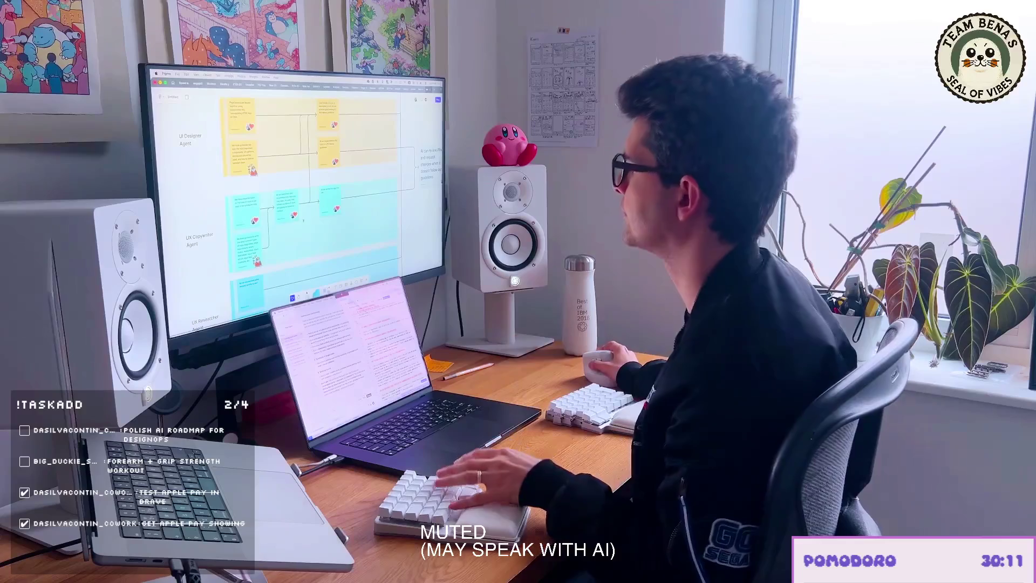
pyautogui.scroll(-3, 308, 195)
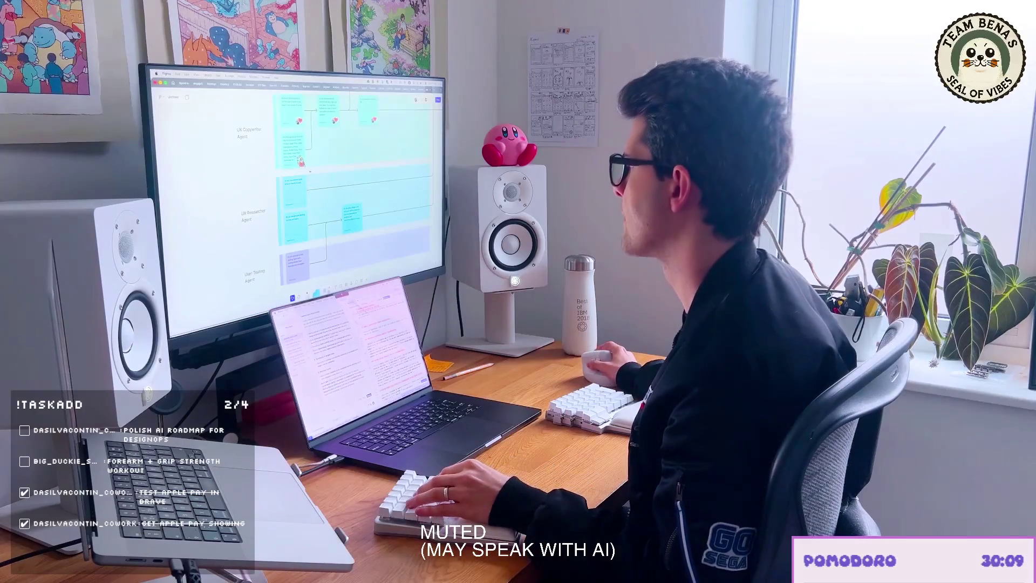
pyautogui.click(293, 118)
pyautogui.press('Escape')
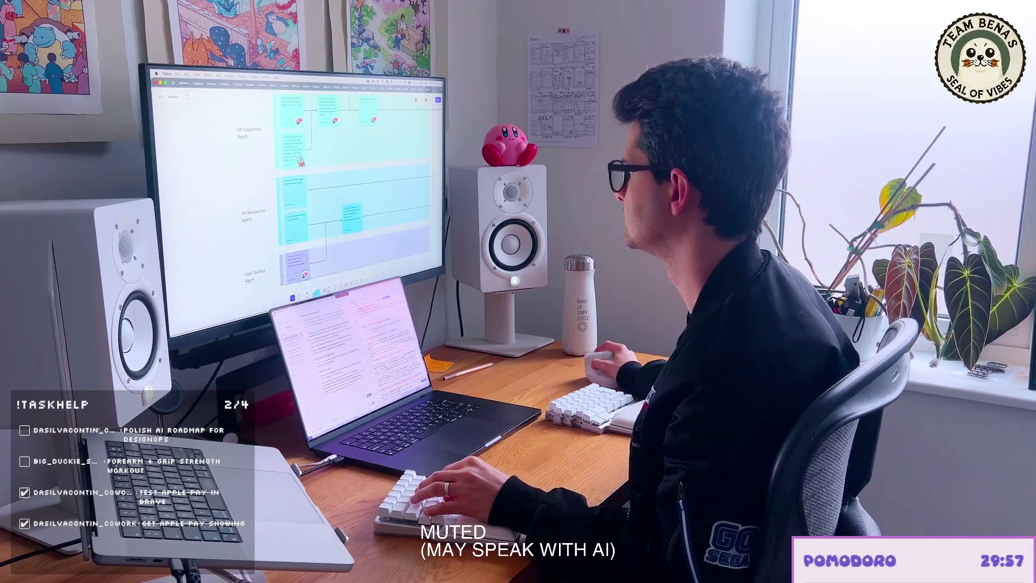
pyautogui.scroll(5, 356, 187)
pyautogui.scroll(5, 356, 186)
pyautogui.scroll(-3, 356, 186)
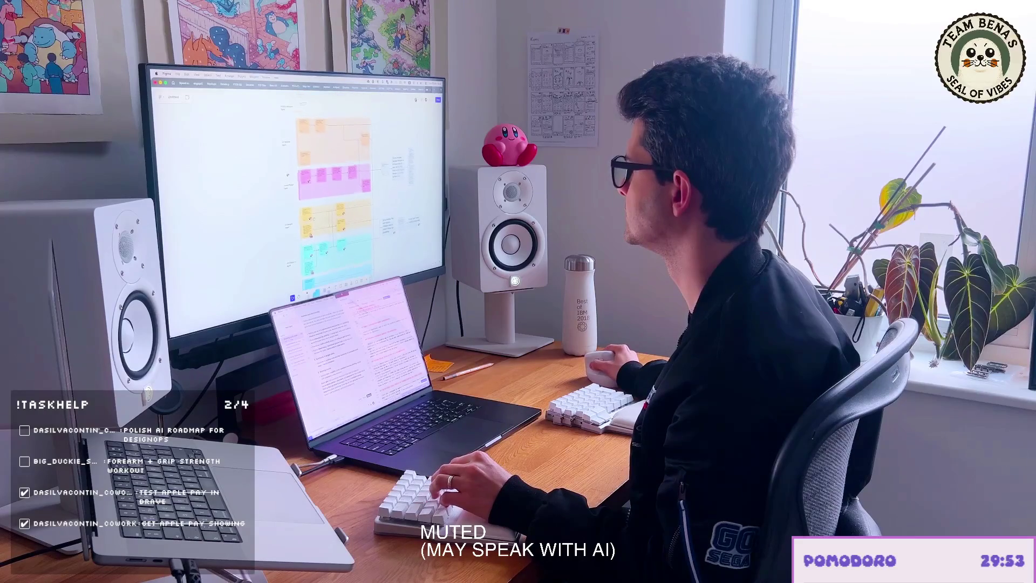
pyautogui.scroll(5, 324, 186)
pyautogui.scroll(3, 324, 186)
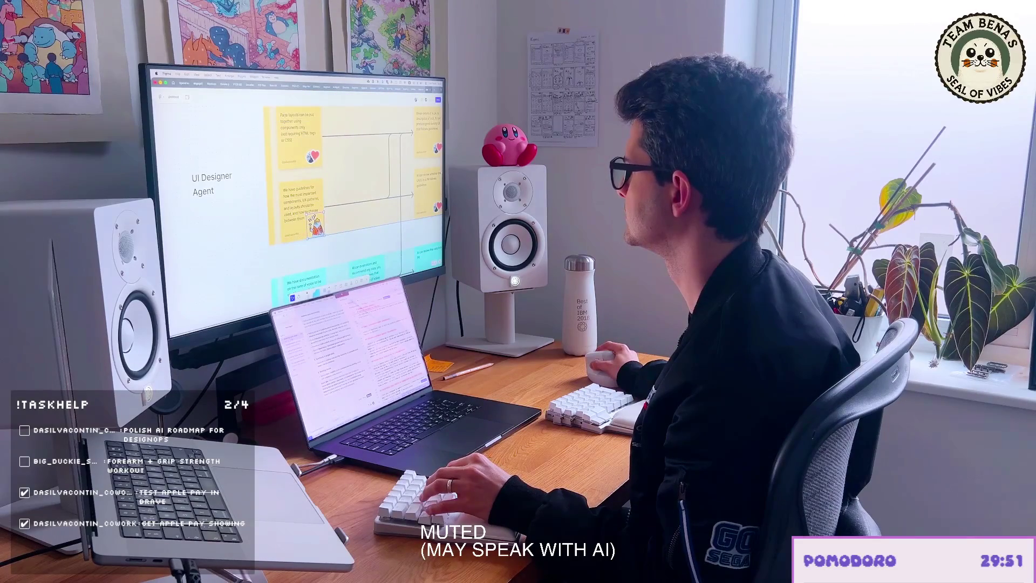
pyautogui.scroll(-3, 356, 186)
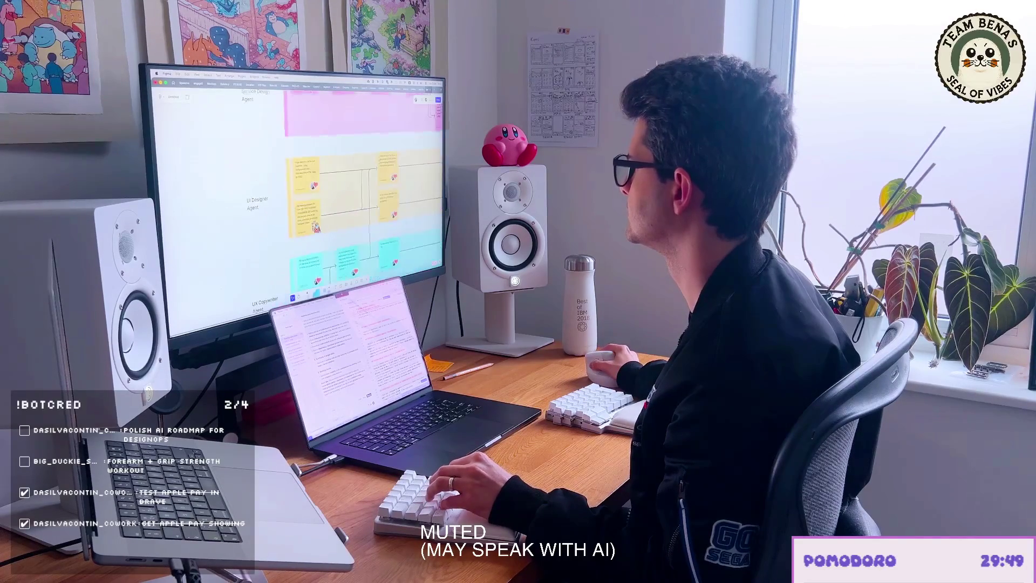
pyautogui.scroll(-3, 356, 187)
pyautogui.scroll(3, 324, 194)
pyautogui.scroll(2, 324, 194)
pyautogui.scroll(3, 324, 194)
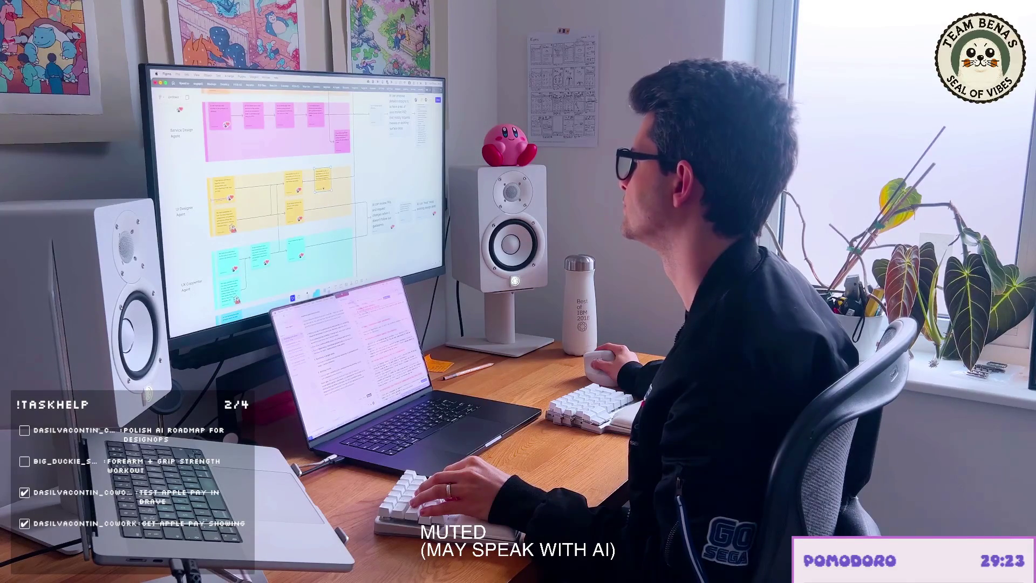
pyautogui.scroll(3, 300, 194)
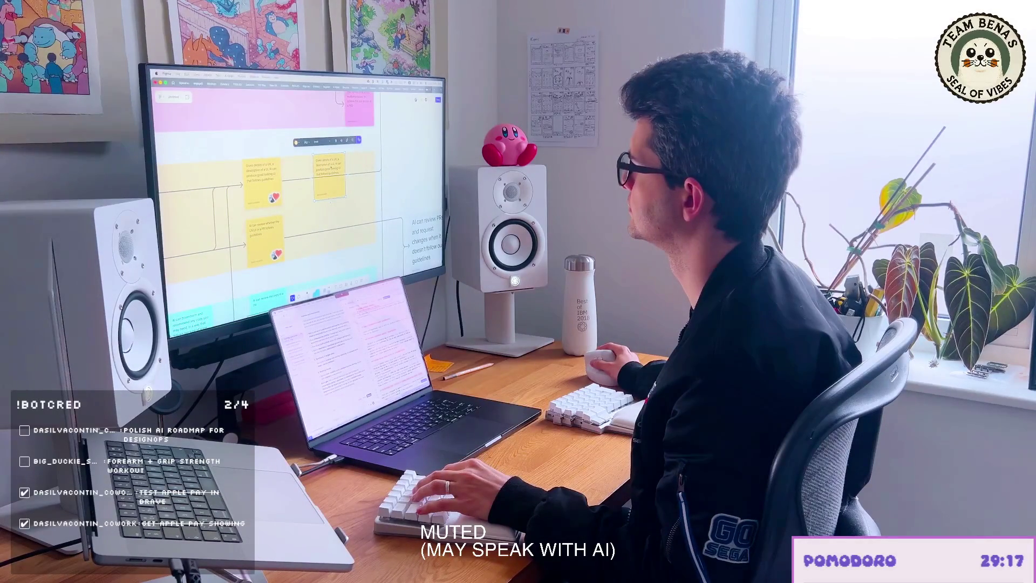
pyautogui.press('Delete')
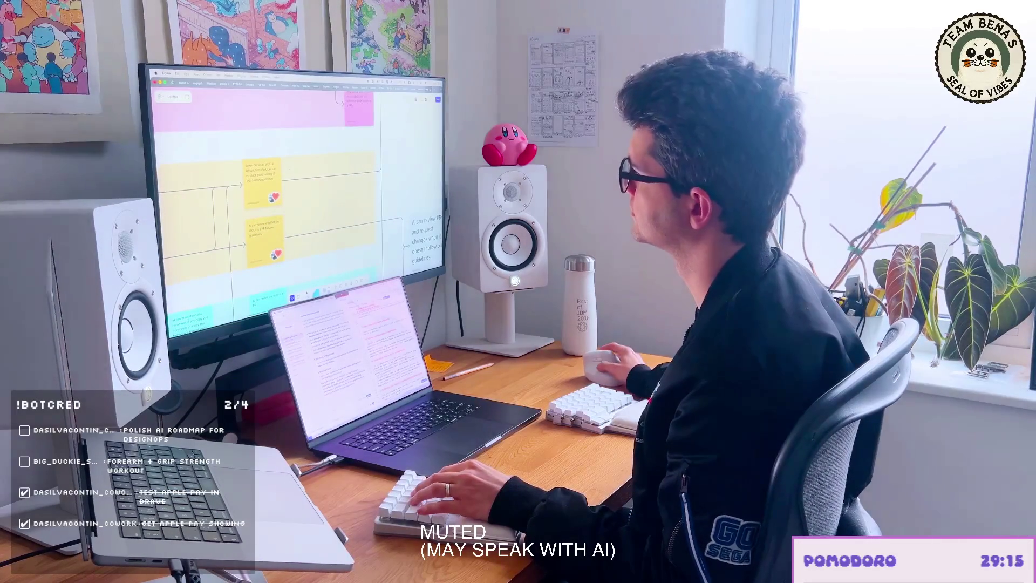
pyautogui.press('super+z')
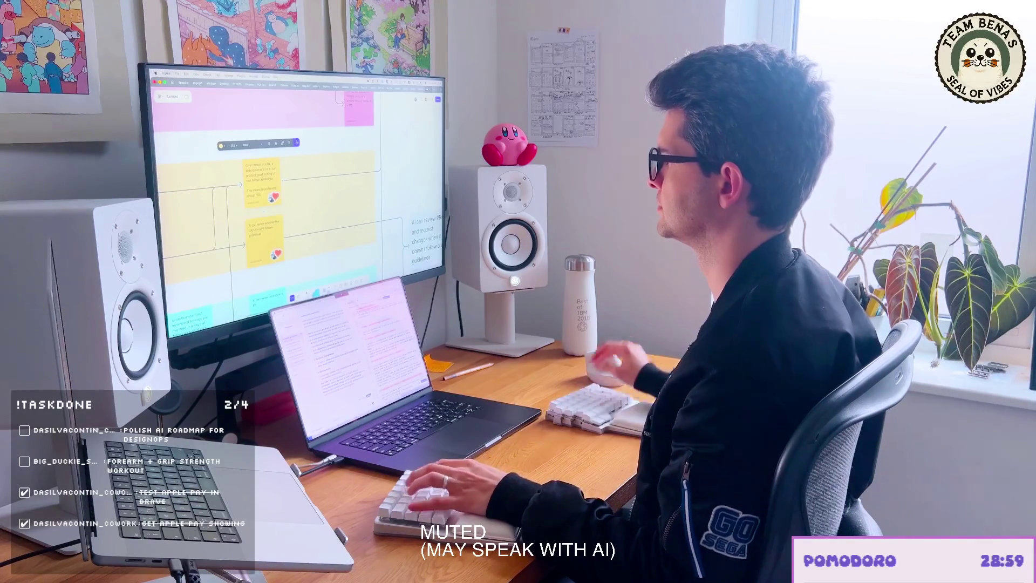
pyautogui.hscroll(-5, 295, 203)
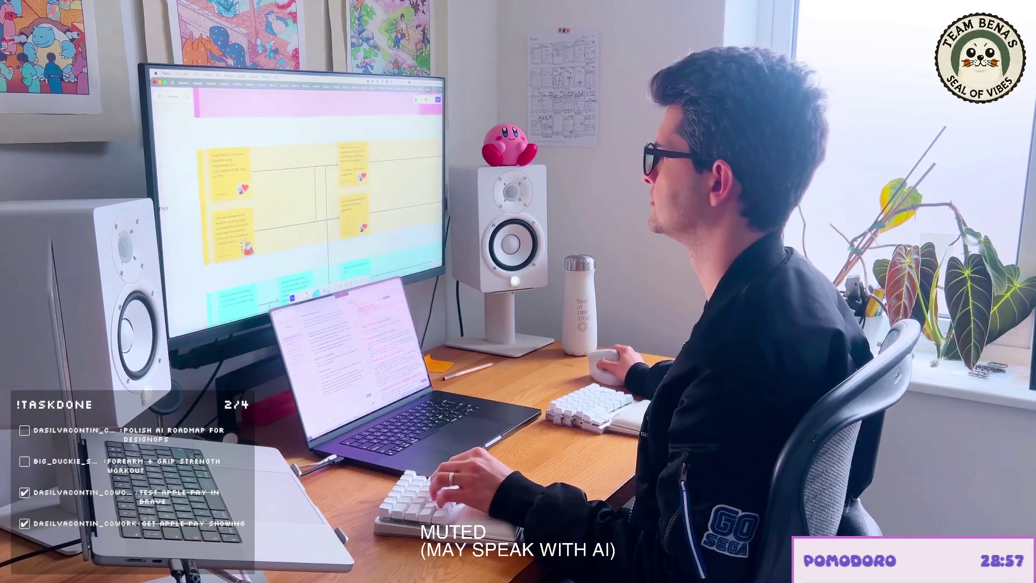
pyautogui.hscroll(-3, 296, 202)
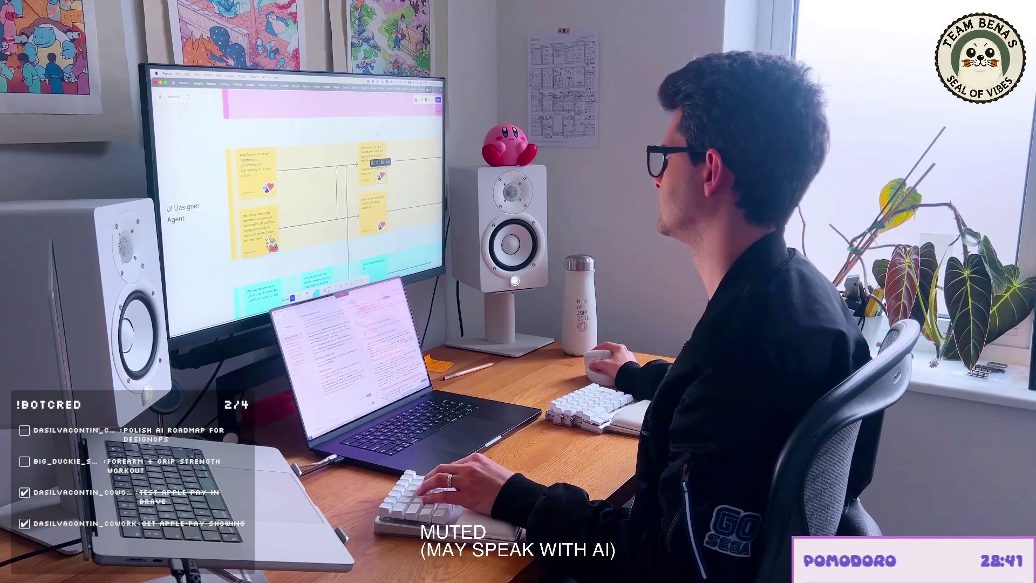
pyautogui.scroll(-2, 324, 186)
pyautogui.scroll(-2, 324, 187)
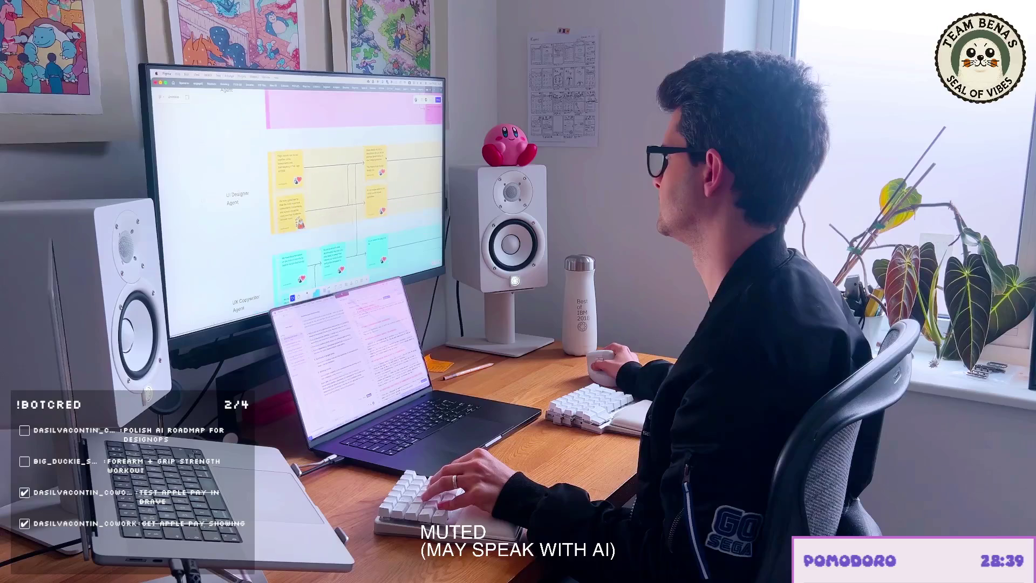
pyautogui.scroll(-2, 356, 186)
pyautogui.scroll(-2, 356, 186)
pyautogui.scroll(-2, 356, 187)
pyautogui.hscroll(3, 348, 186)
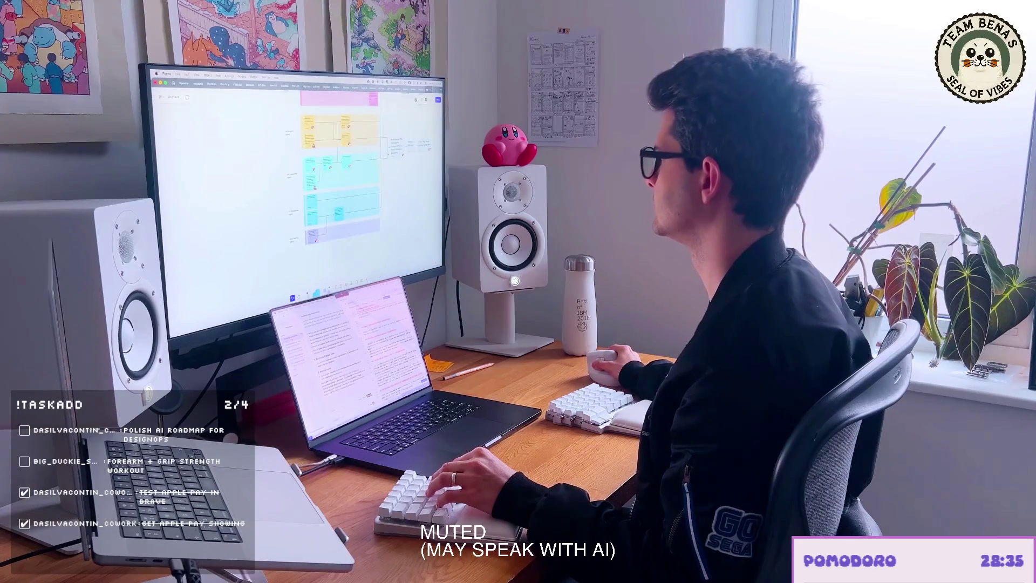
pyautogui.hscroll(3, 324, 186)
pyautogui.scroll(3, 324, 186)
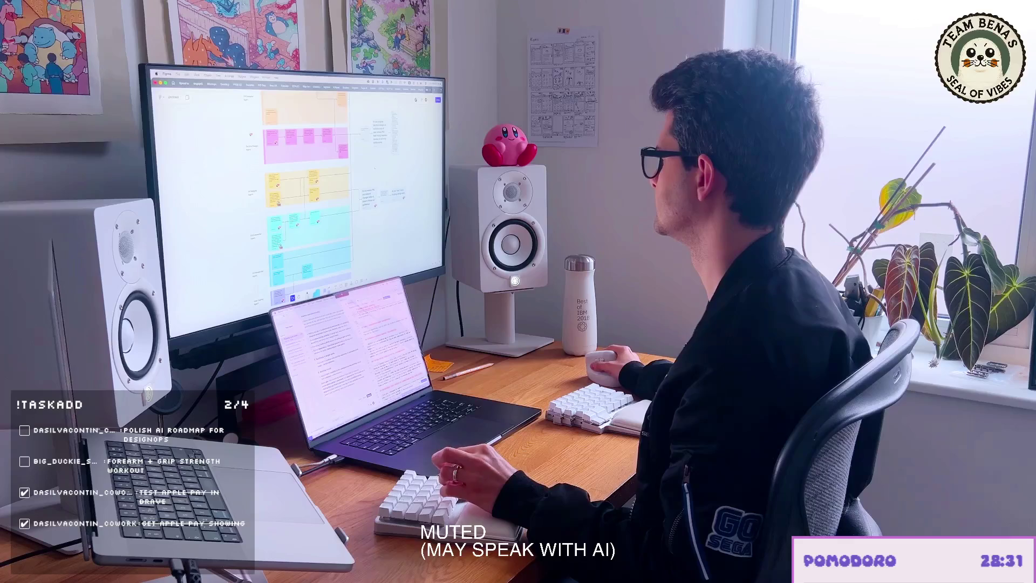
pyautogui.hscroll(3, 351, 169)
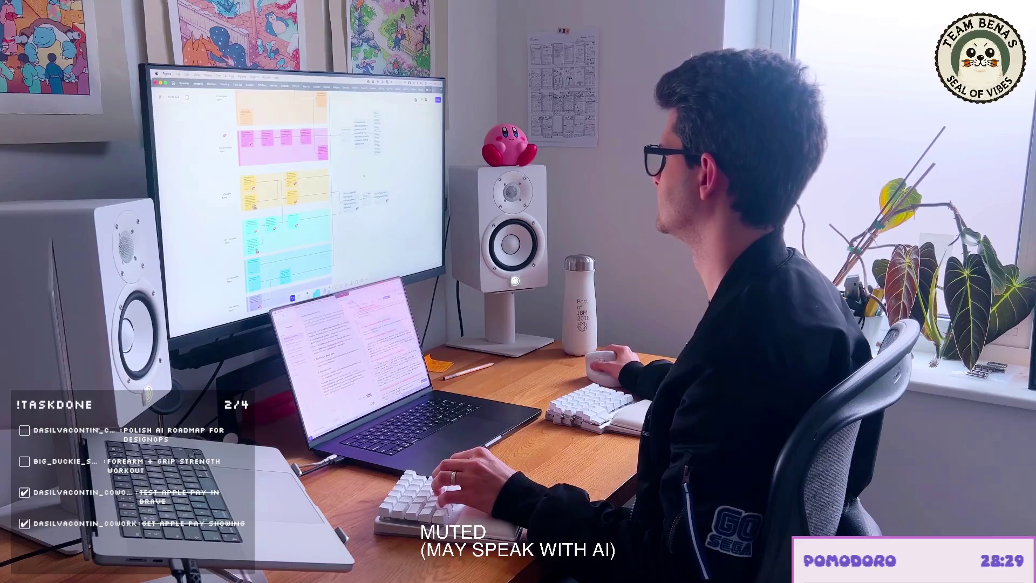
pyautogui.hscroll(-3, 308, 187)
pyautogui.scroll(2, 324, 187)
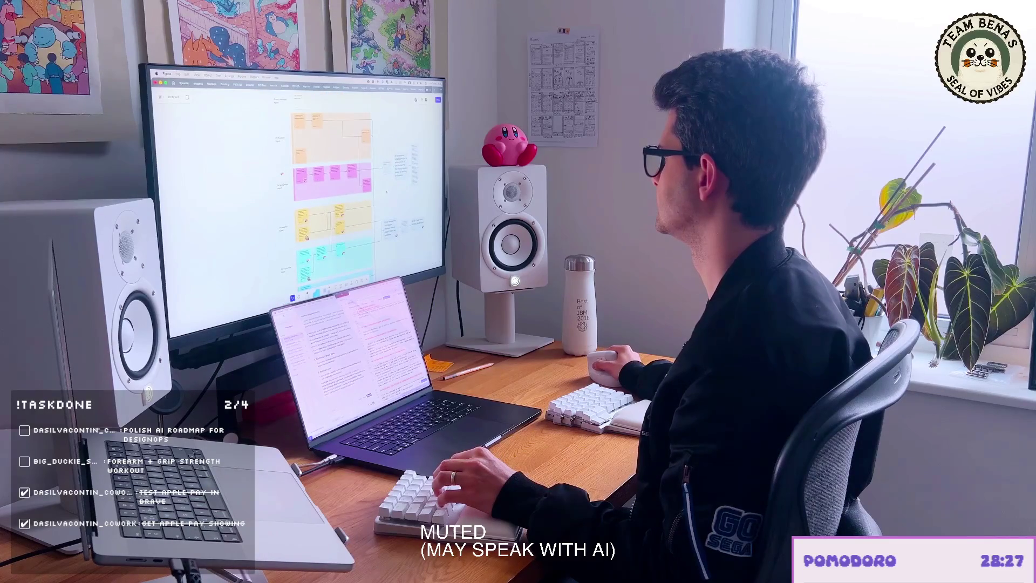
pyautogui.scroll(-2, 323, 186)
pyautogui.hscroll(2, 323, 186)
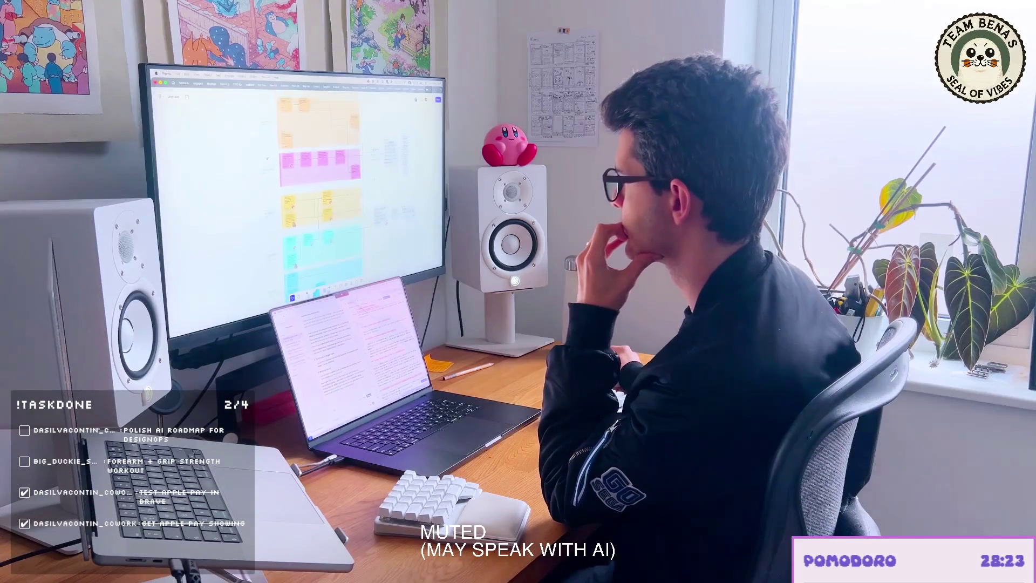
pyautogui.scroll(2, 324, 186)
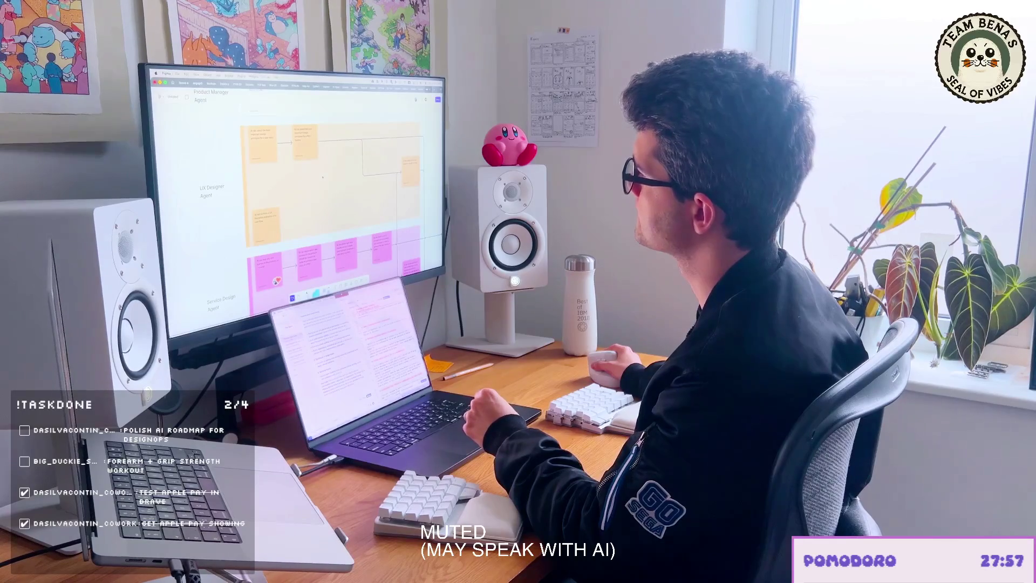
pyautogui.scroll(2, 324, 226)
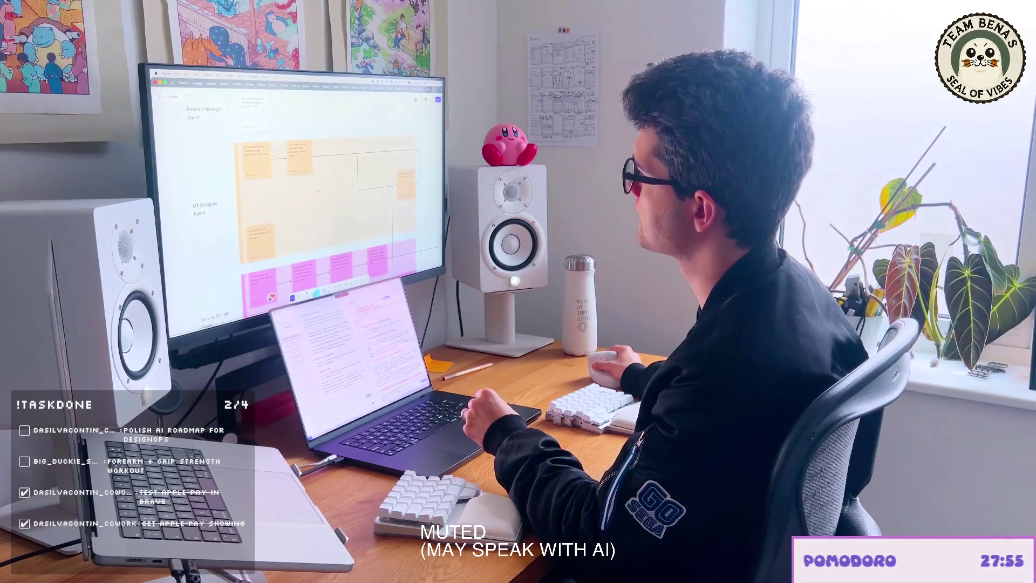
pyautogui.scroll(-2, 324, 210)
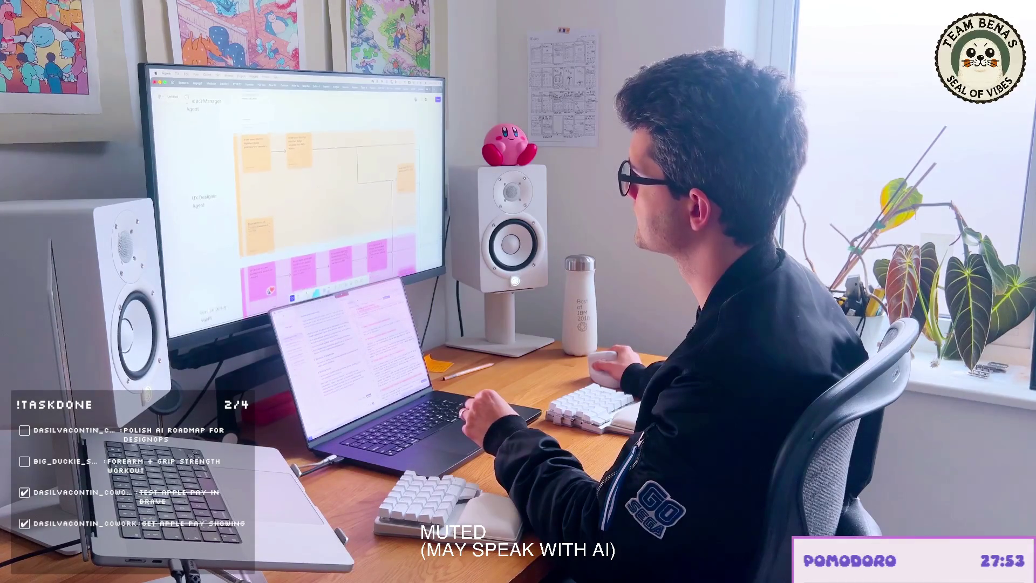
pyautogui.scroll(-2, 324, 202)
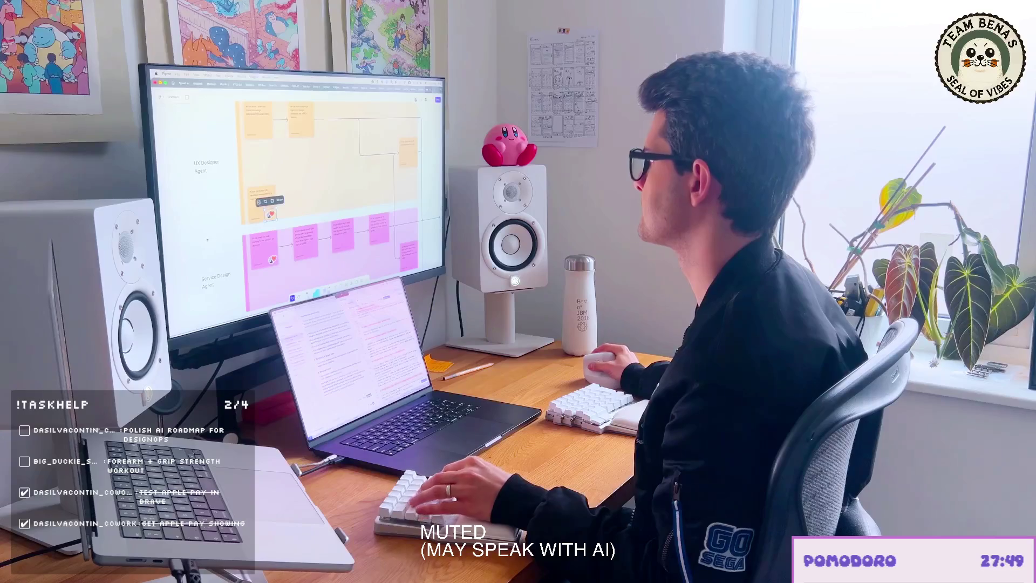
pyautogui.scroll(-2, 324, 210)
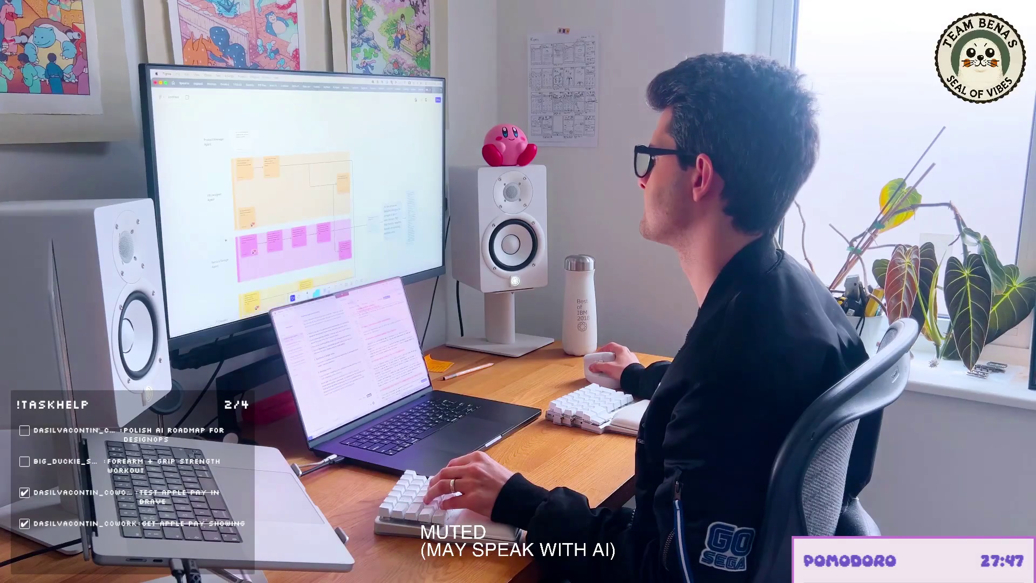
pyautogui.scroll(2, 299, 211)
pyautogui.scroll(2, 300, 210)
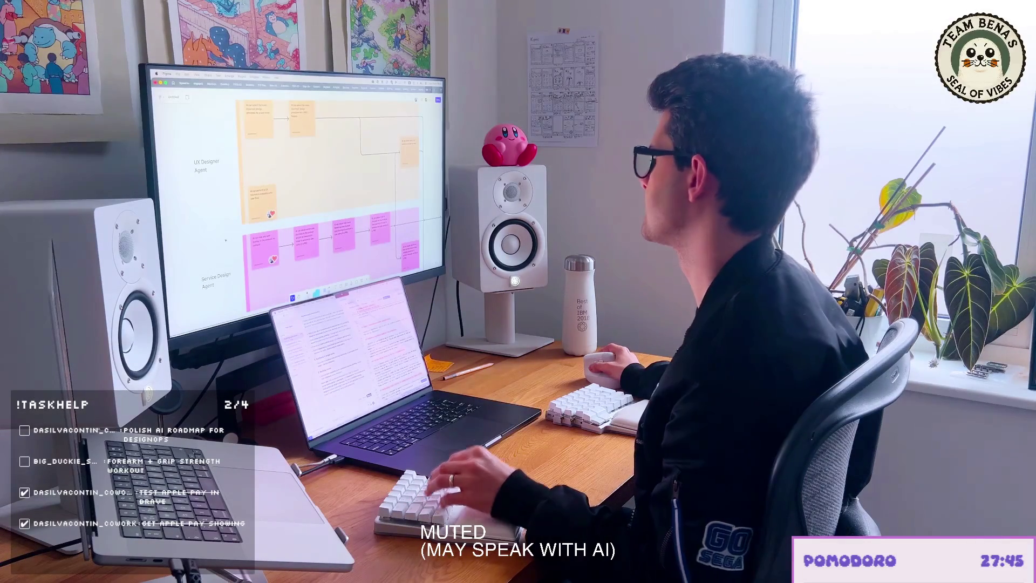
# Step: Duplicate the heart-tagged UX Designer sticky to create an adjacent note
pyautogui.click(260, 201)
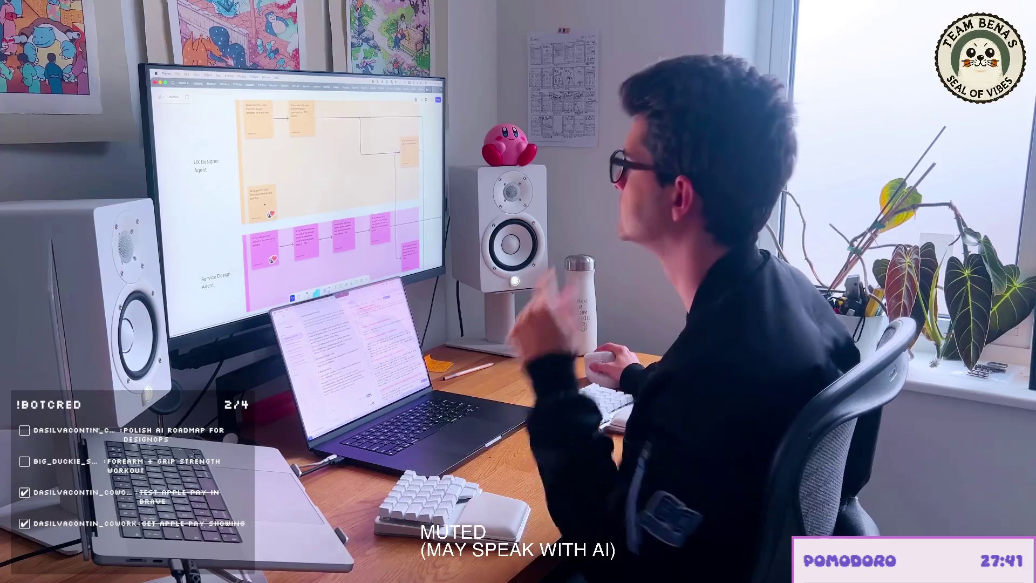
pyautogui.press('Escape')
pyautogui.hotkey('ctrl', 'd')
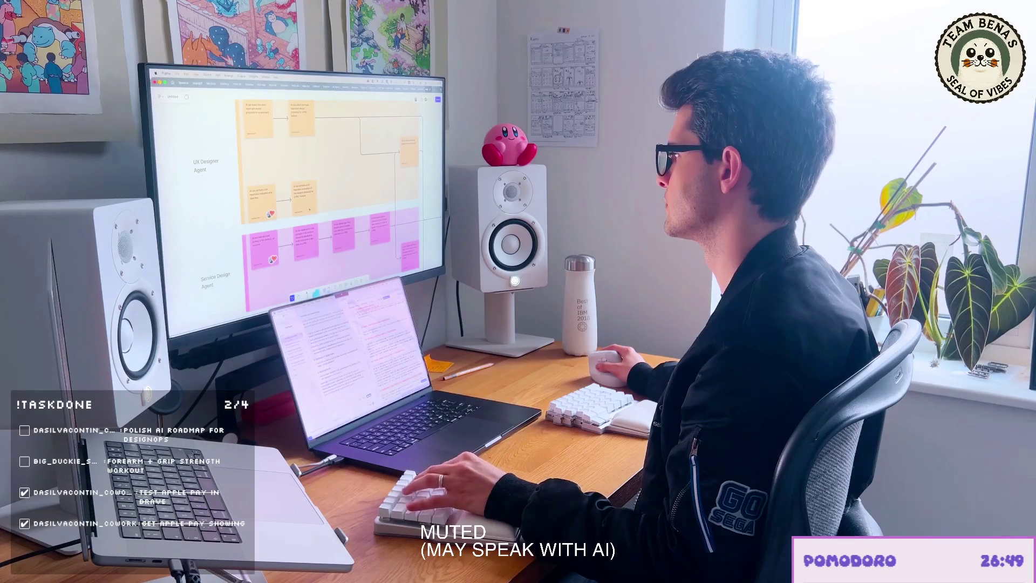
pyautogui.scroll(-3, 295, 194)
pyautogui.scroll(-3, 295, 194)
pyautogui.scroll(-3, 296, 195)
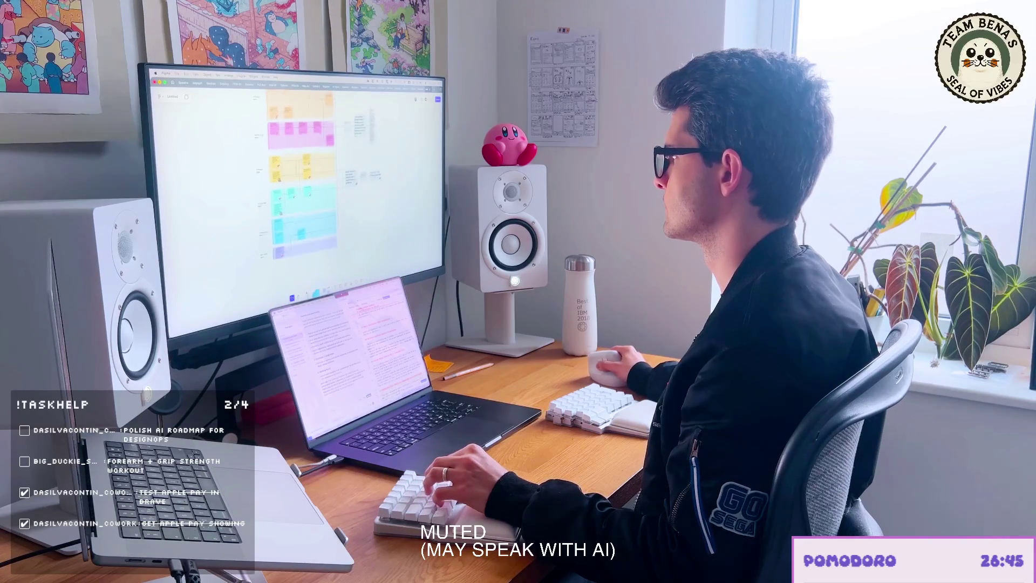
pyautogui.scroll(3, 295, 194)
pyautogui.scroll(5, 295, 195)
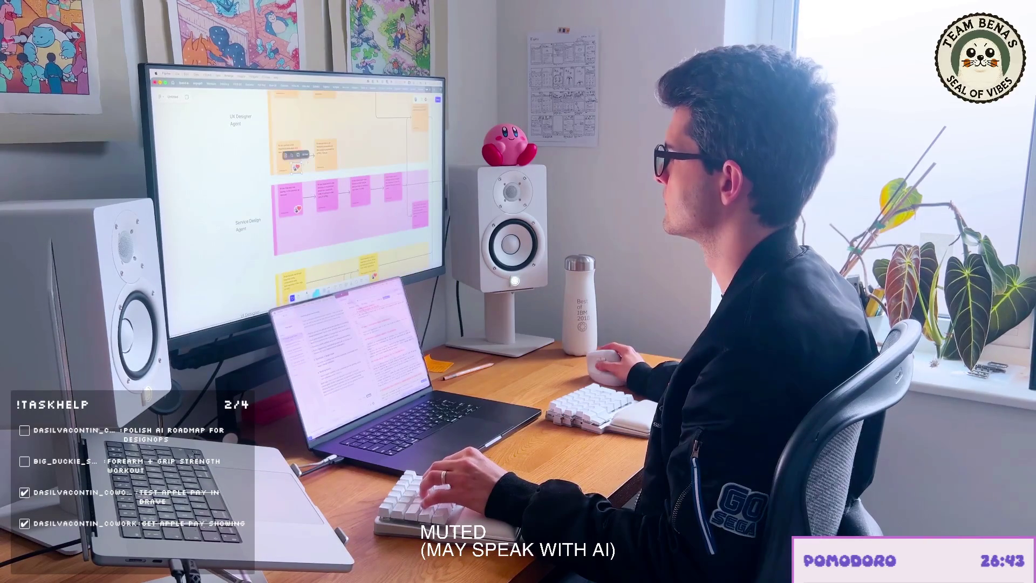
pyautogui.scroll(2, 352, 186)
# Step: Draw a connector from the new UX Designer sticky to the next step and fit the blueprint in view
pyautogui.click(325, 152)
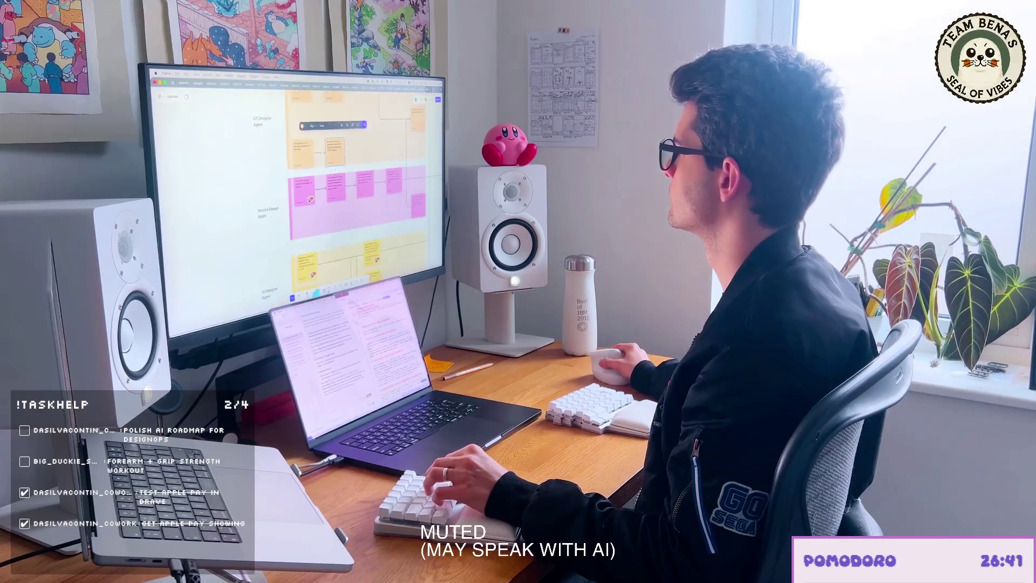
pyautogui.scroll(-3, 326, 153)
pyautogui.moveTo(242, 173); pyautogui.dragTo(373, 162)
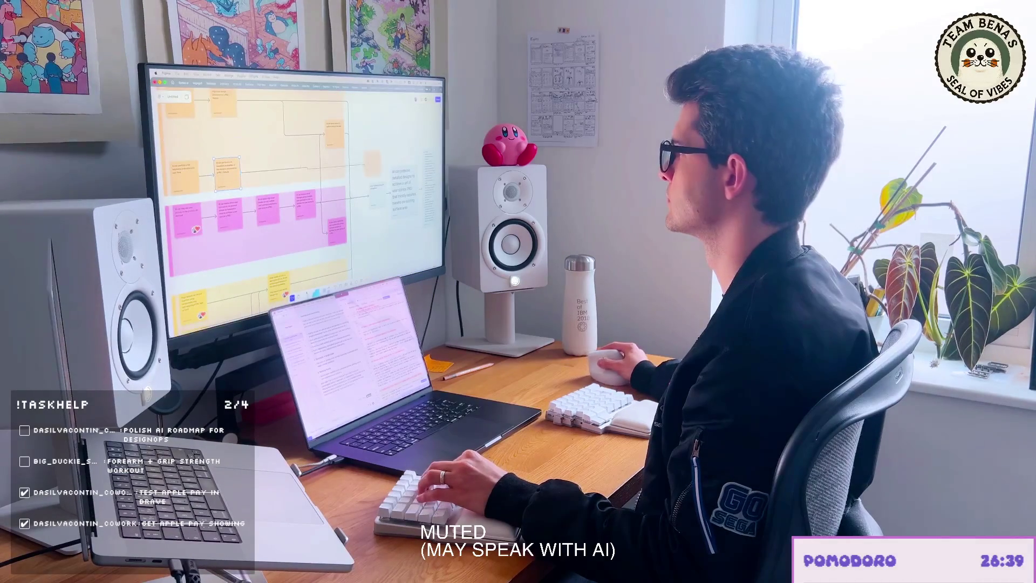
pyautogui.click(227, 173)
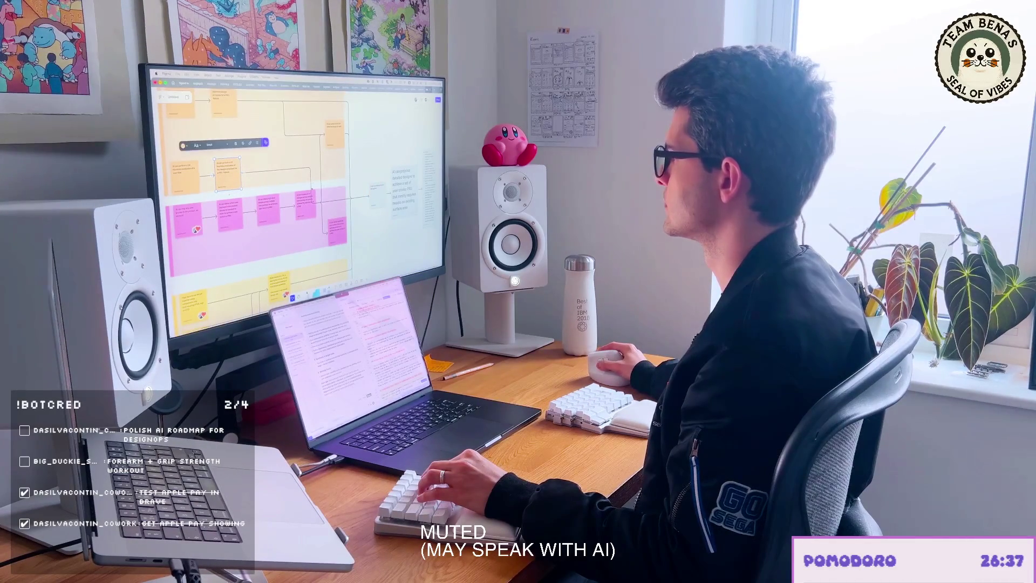
pyautogui.click(310, 168)
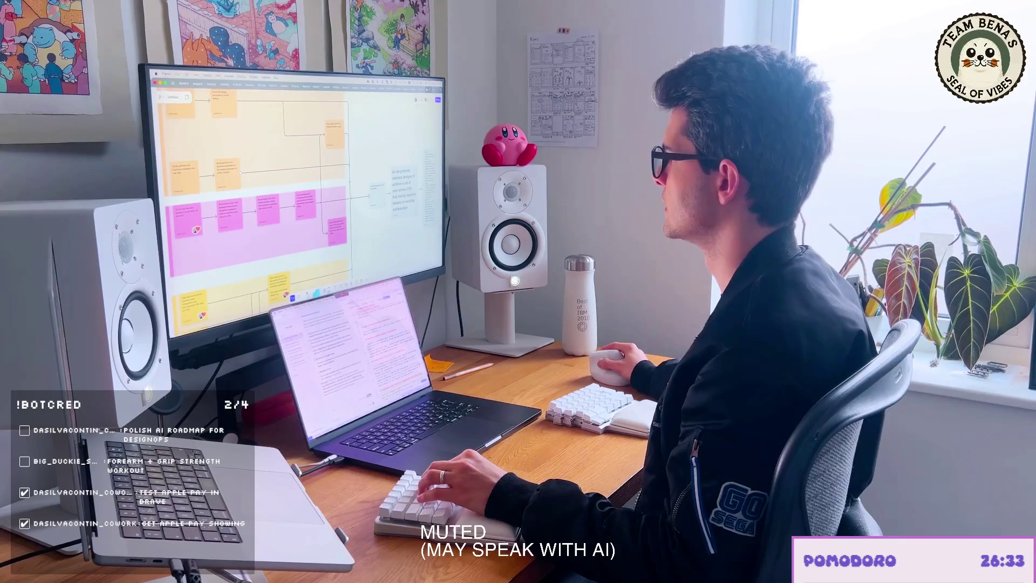
pyautogui.hotkey('shift', '1')
pyautogui.scroll(2, 324, 194)
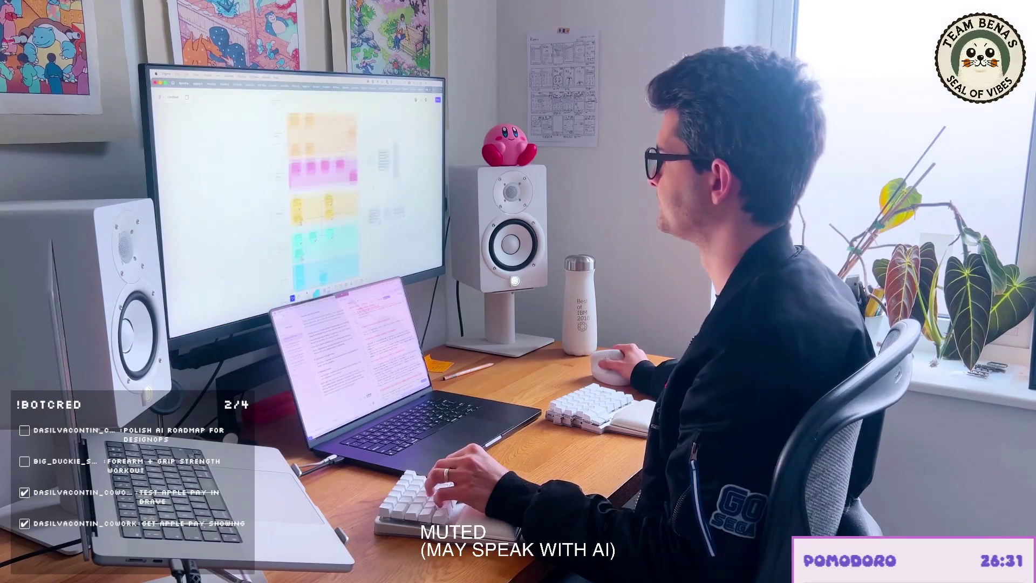
pyautogui.scroll(-3, 323, 195)
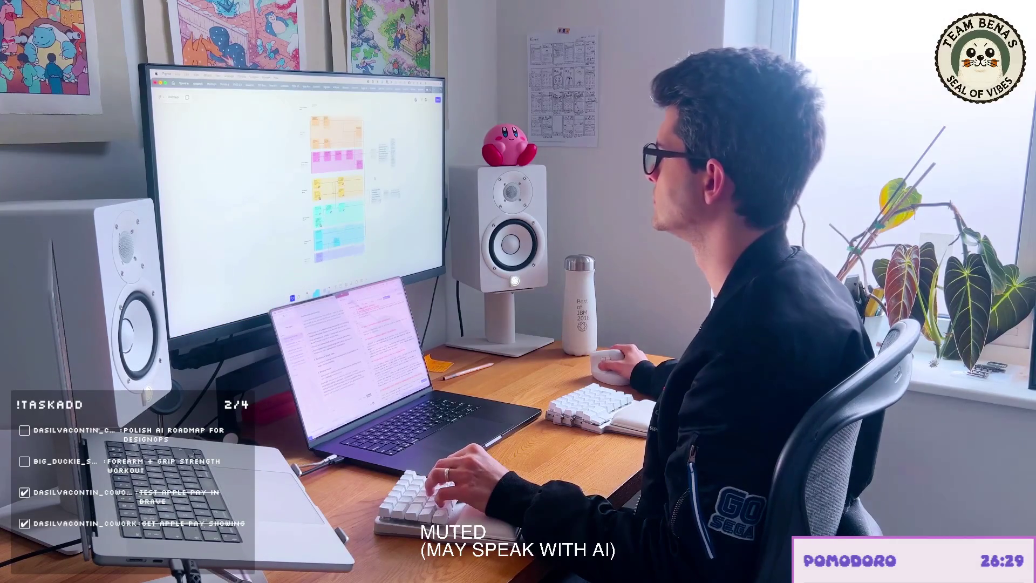
pyautogui.scroll(2, 328, 195)
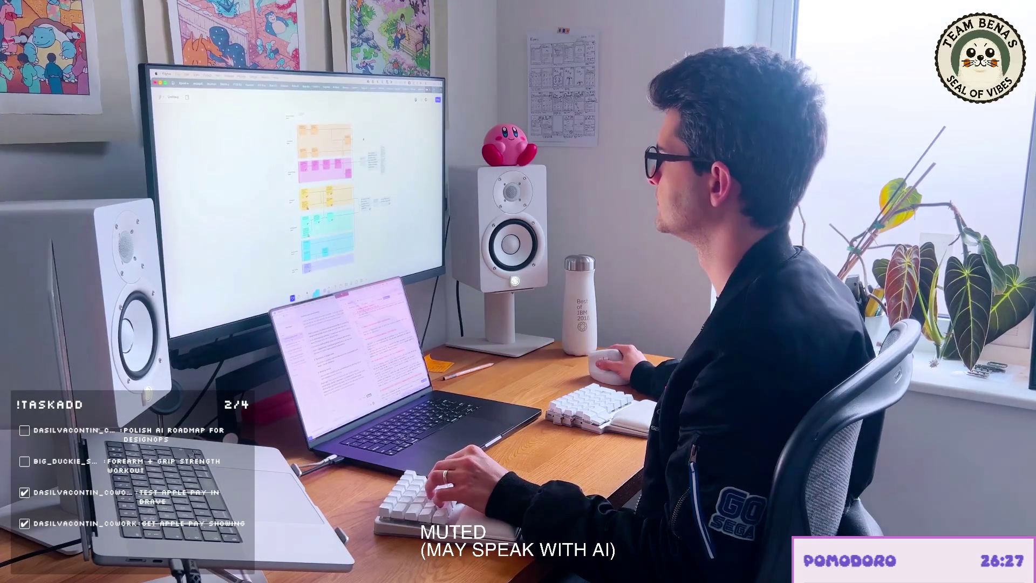